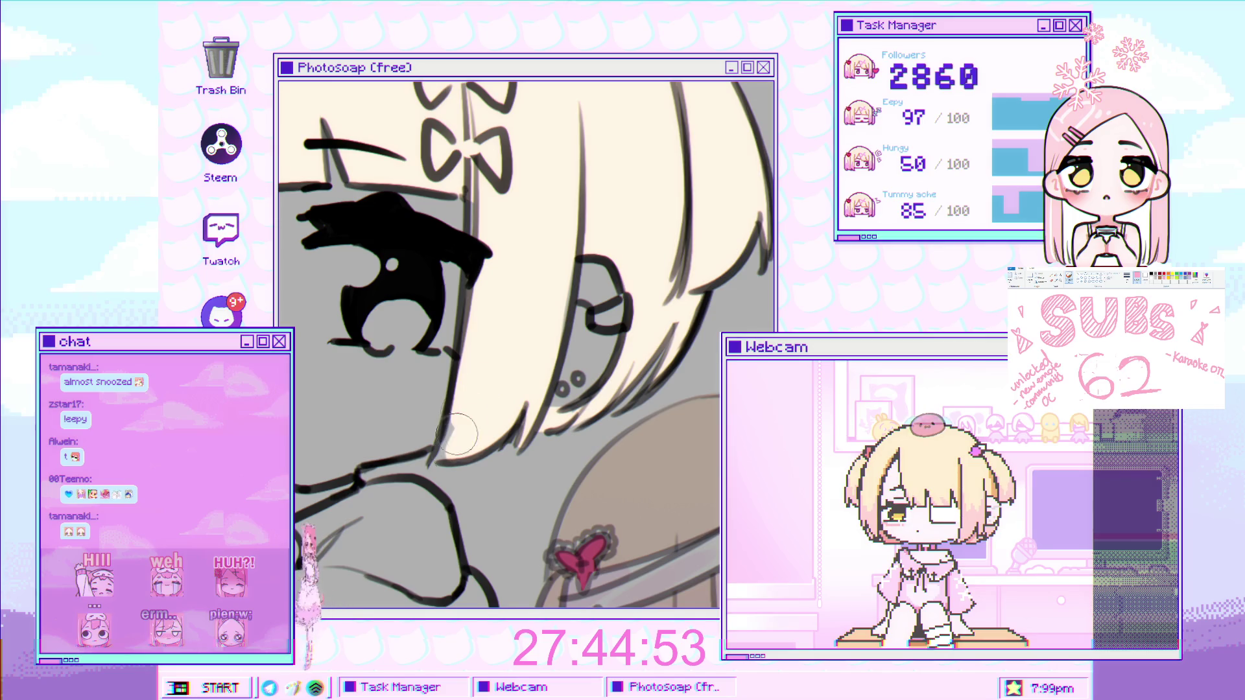
Paint cream into the grey hair gaps below and beside the girl's left eye.
scroll(454, 418, "down", 2)
scroll(447, 376, "down", 2)
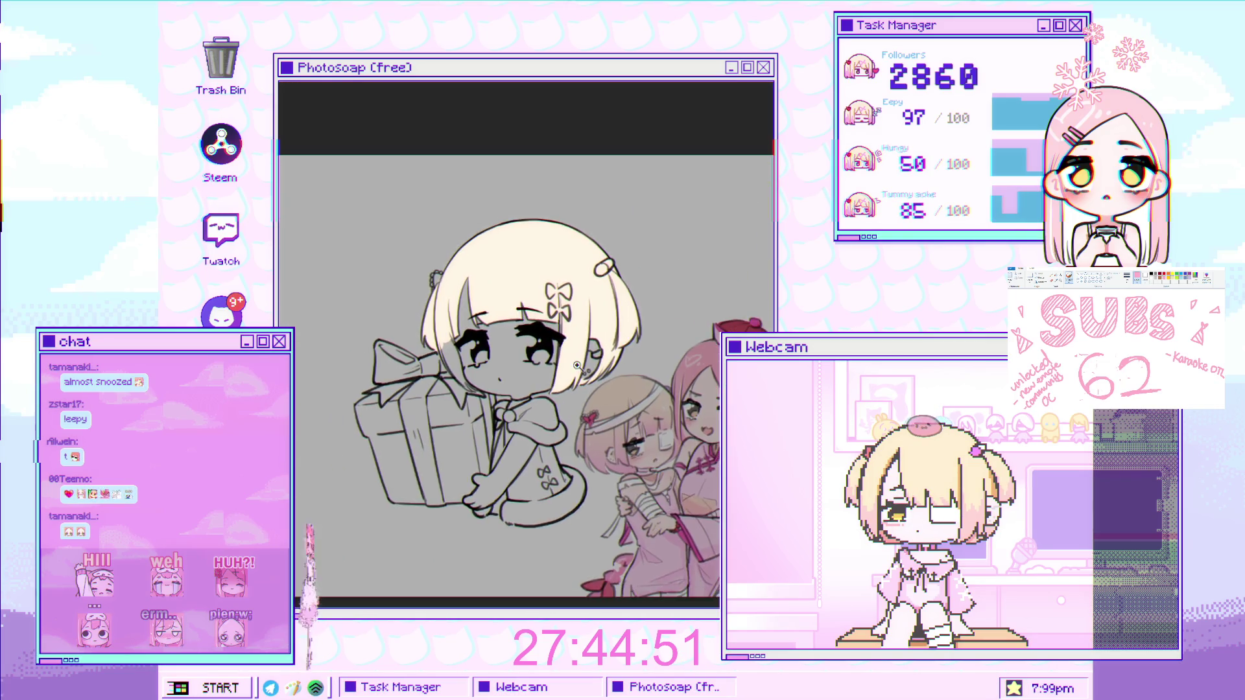
scroll(439, 328, "down", 1)
scroll(440, 328, "up", 2)
scroll(444, 350, "up", 2)
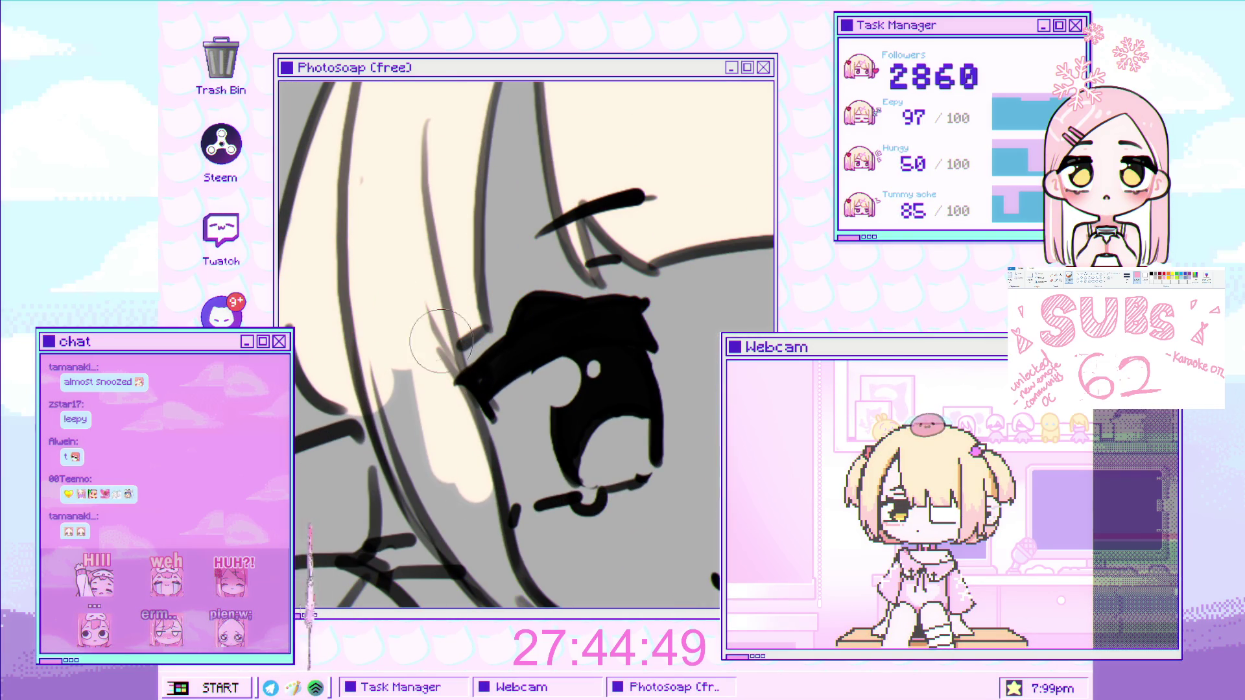
left_click_drag(428, 384, 365, 384)
left_click_drag(416, 430, 384, 320)
mouse_move(449, 363)
left_mouse_down()
mouse_move(466, 450)
mouse_move(485, 471)
left_mouse_up()
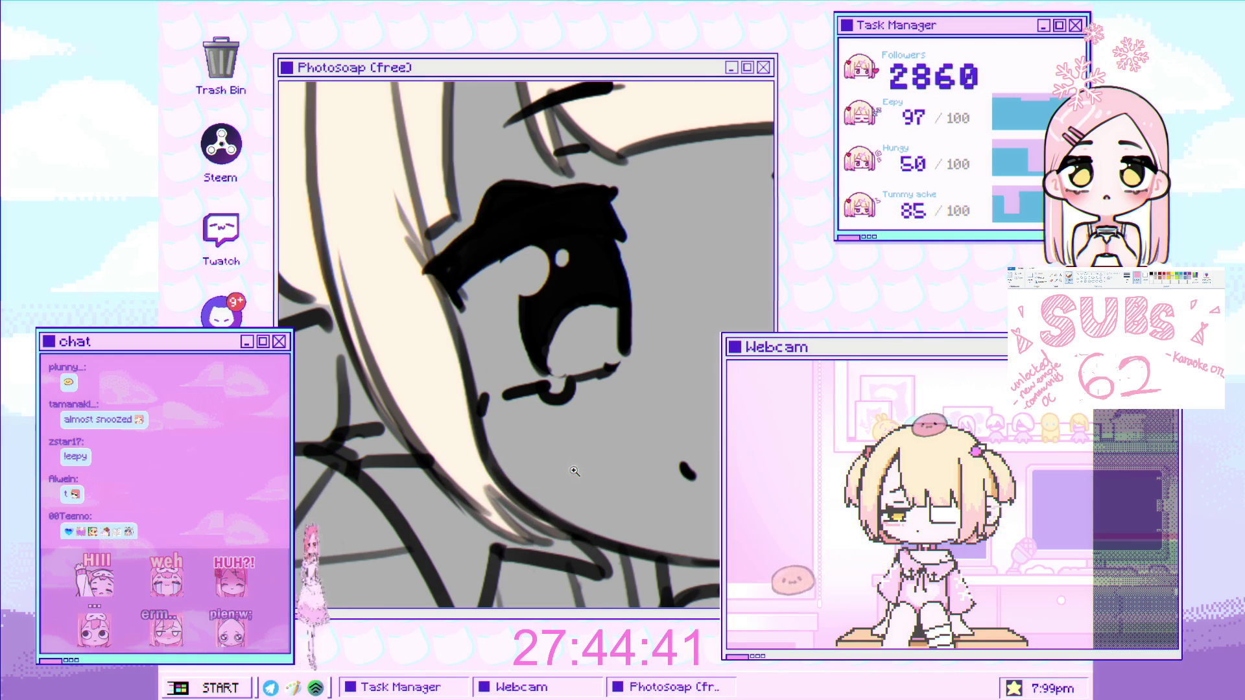
Zoom out to frame the whole character, then zoom back in on her face.
scroll(510, 494, "down", 5)
mouse_move(512, 448)
left_mouse_down()
mouse_move(490, 377)
mouse_move(546, 147)
left_mouse_up()
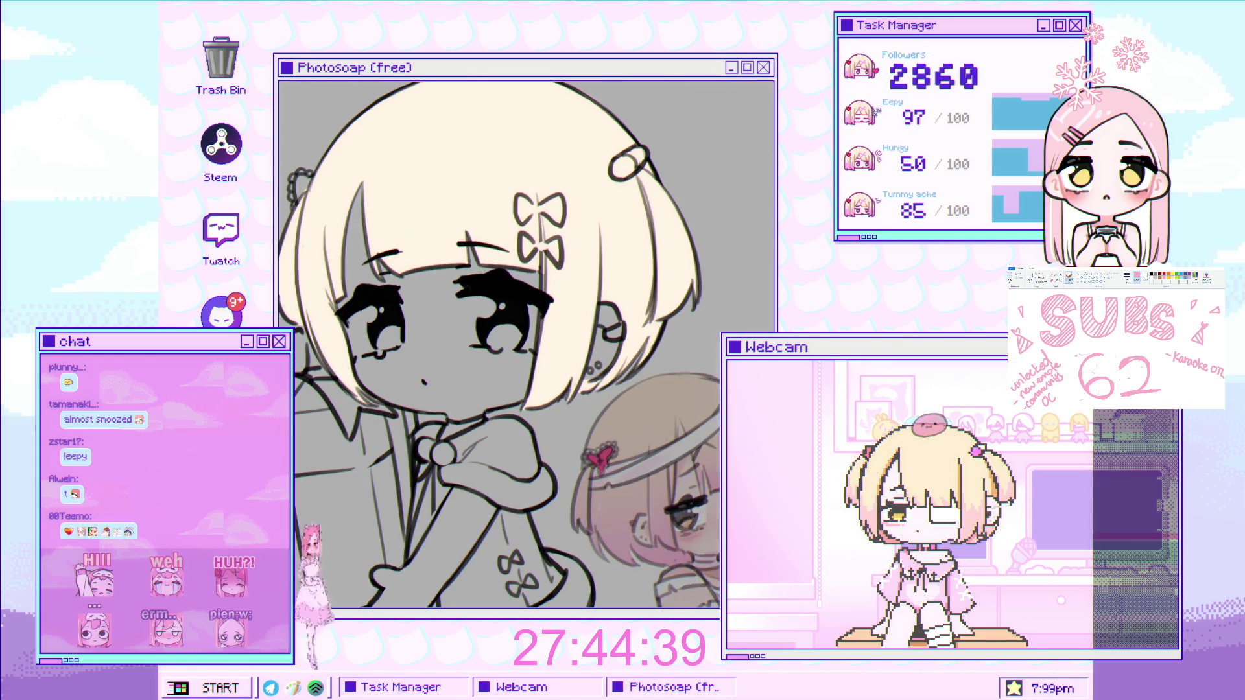
left_click_drag(437, 326, 470, 283)
left_click_drag(512, 350, 551, 350)
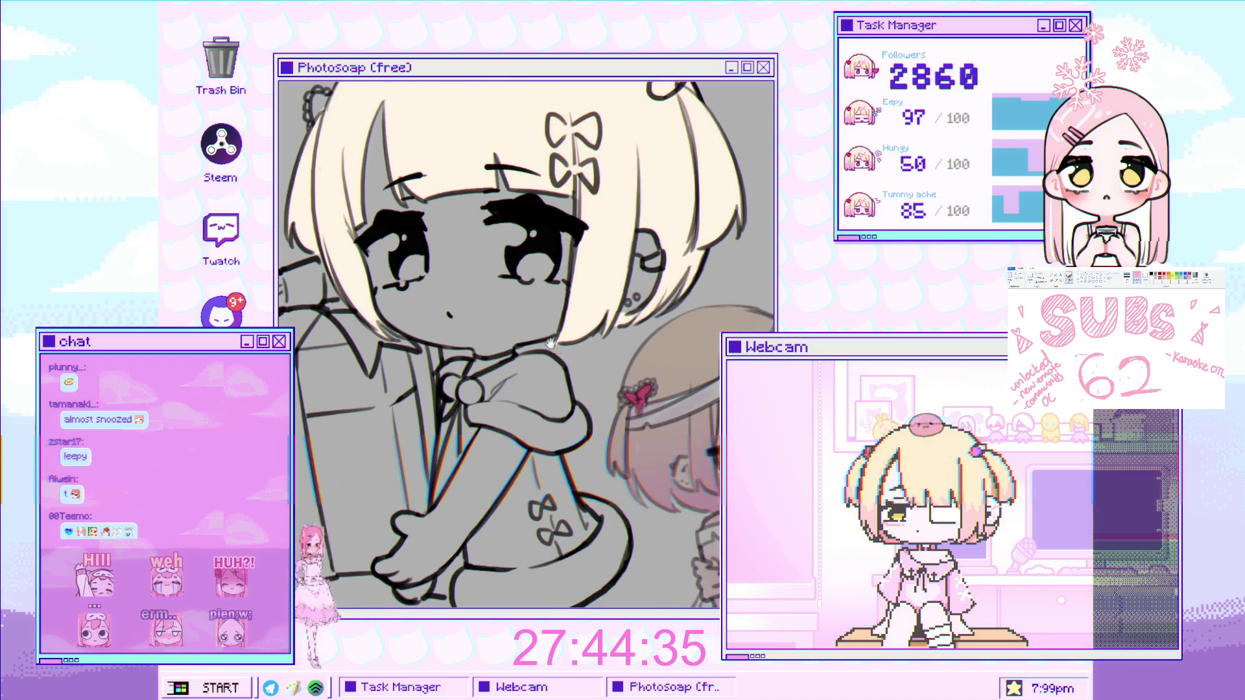
scroll(475, 289, "up", 2)
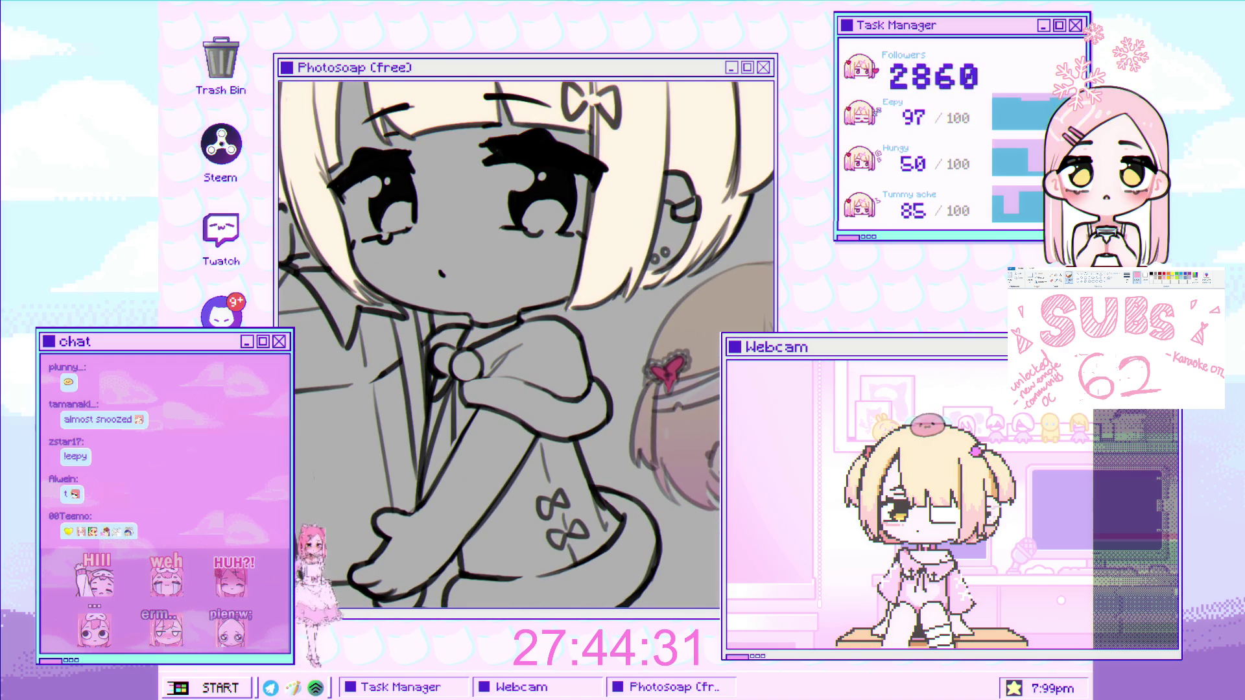
scroll(467, 369, "up", 5)
Paint the cape red beside the button, including the grey area under its edge.
mouse_move(512, 398)
left_mouse_down()
mouse_move(540, 350)
mouse_move(691, 387)
left_mouse_up()
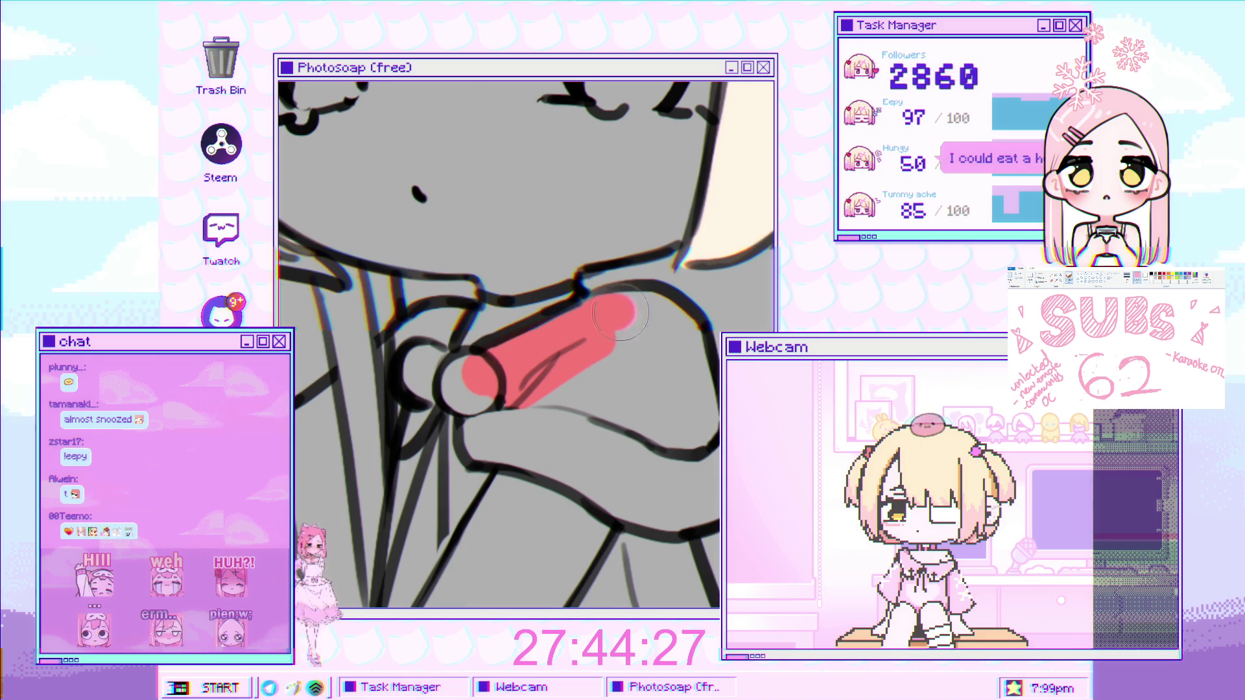
left_click_drag(555, 375, 677, 439)
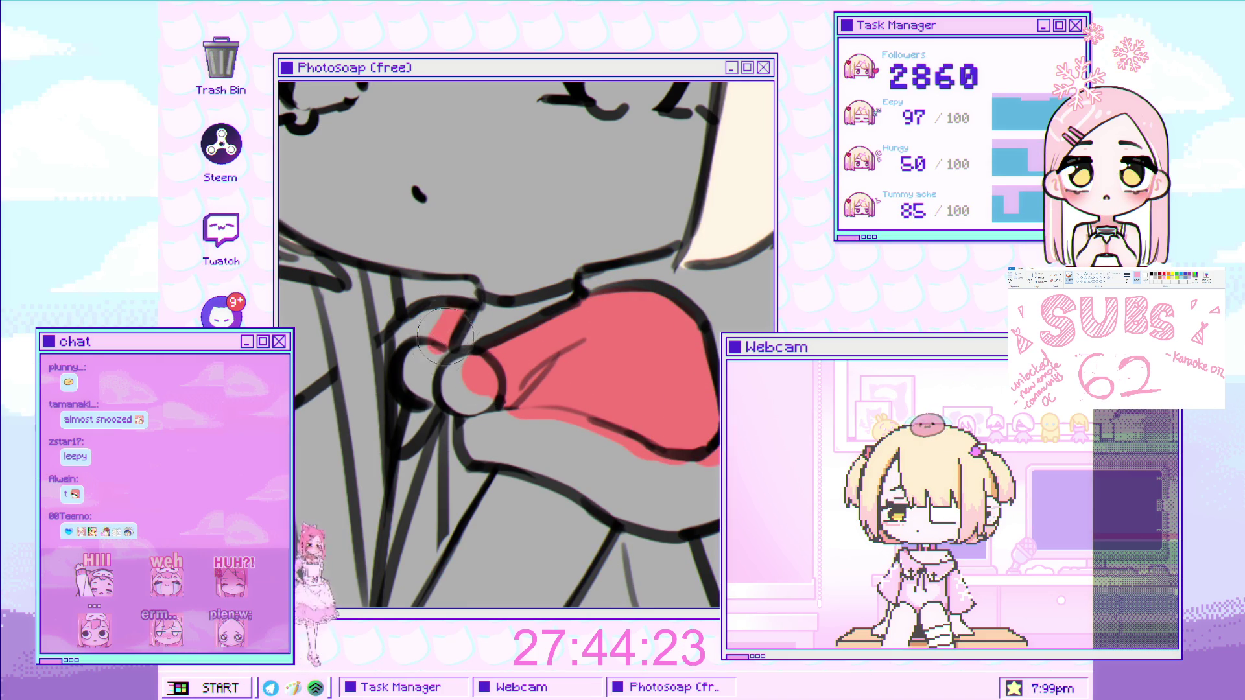
scroll(435, 331, "down", 2)
scroll(434, 331, "down", 5)
scroll(450, 463, "up", 1)
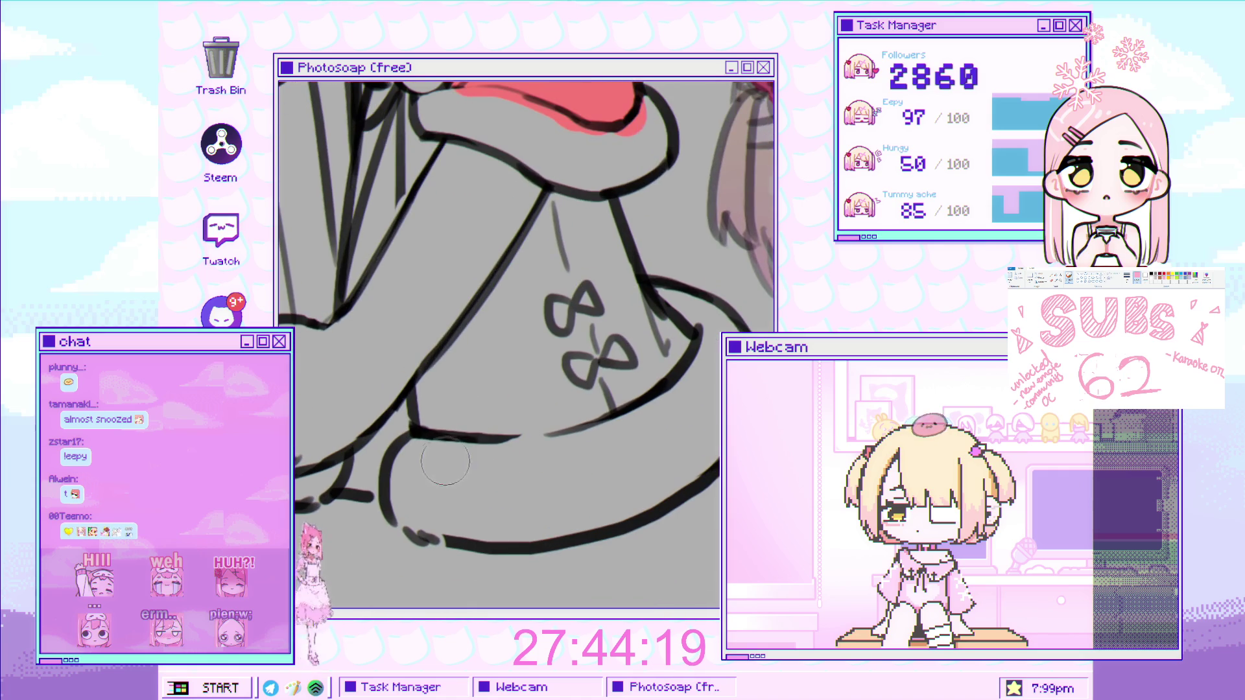
scroll(450, 463, "down", 2)
scroll(458, 309, "up", 3)
mouse_move(417, 264)
left_mouse_down()
mouse_move(437, 314)
mouse_move(413, 378)
left_mouse_up()
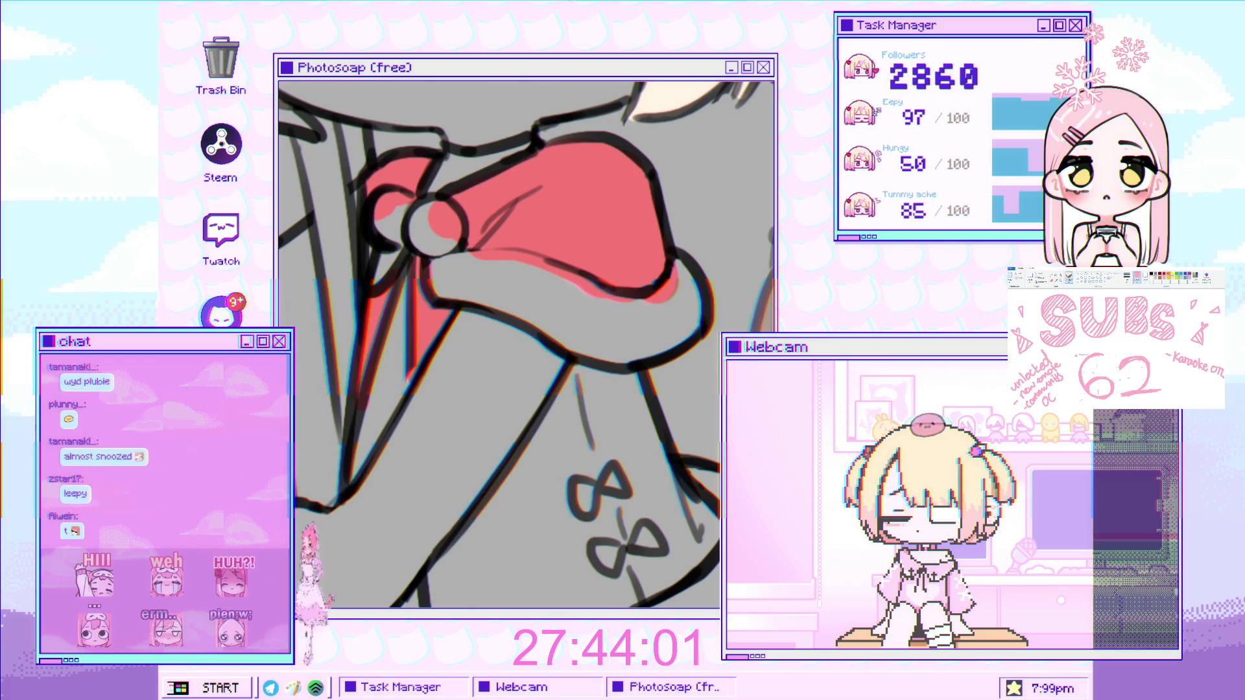
Fill the dress red around the bows, giving it a scalloped red hem.
left_click_drag(572, 415, 504, 304)
left_click_drag(524, 240, 375, 462)
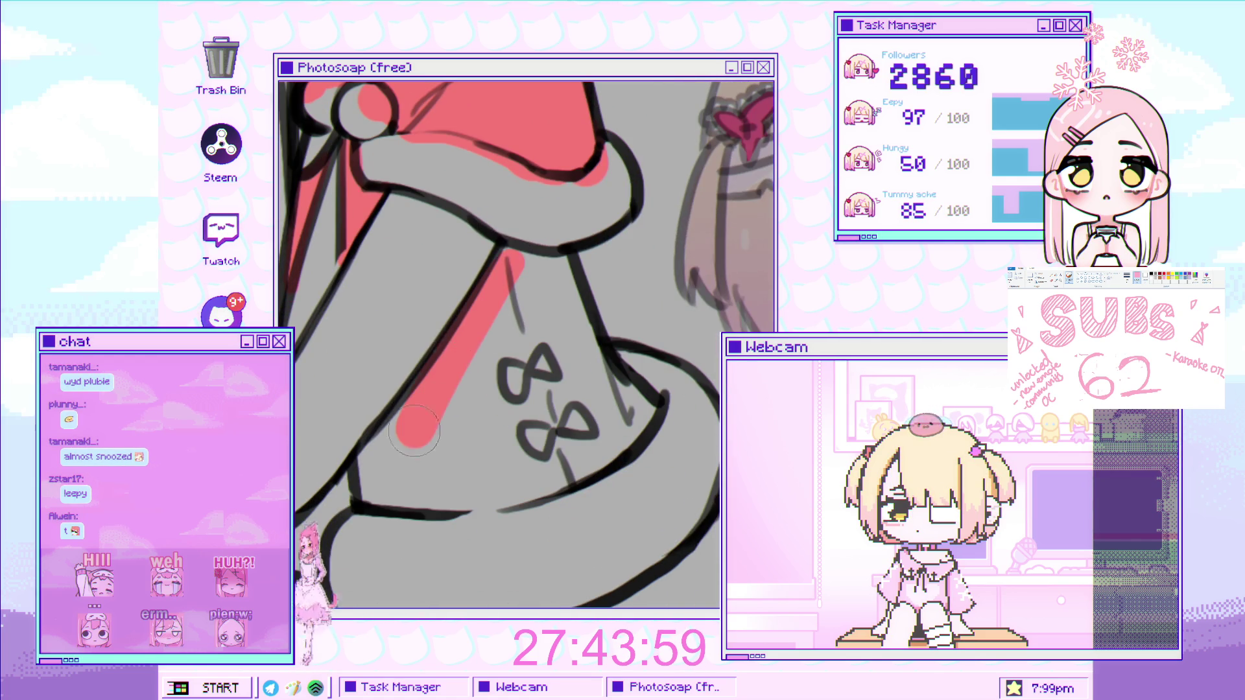
mouse_move(401, 505)
left_mouse_down()
mouse_move(480, 363)
mouse_move(648, 422)
mouse_move(590, 391)
mouse_move(542, 305)
left_mouse_up()
left_click_drag(538, 234, 572, 282)
left_click(599, 314)
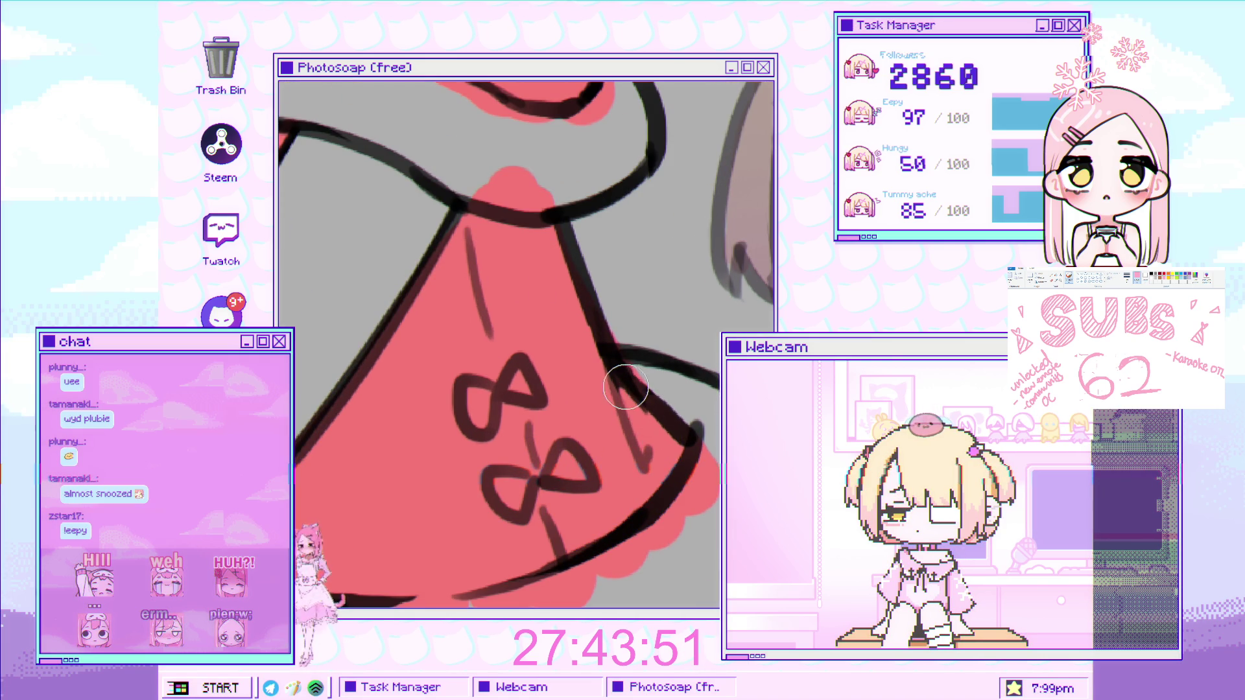
scroll(509, 368, "down", 2)
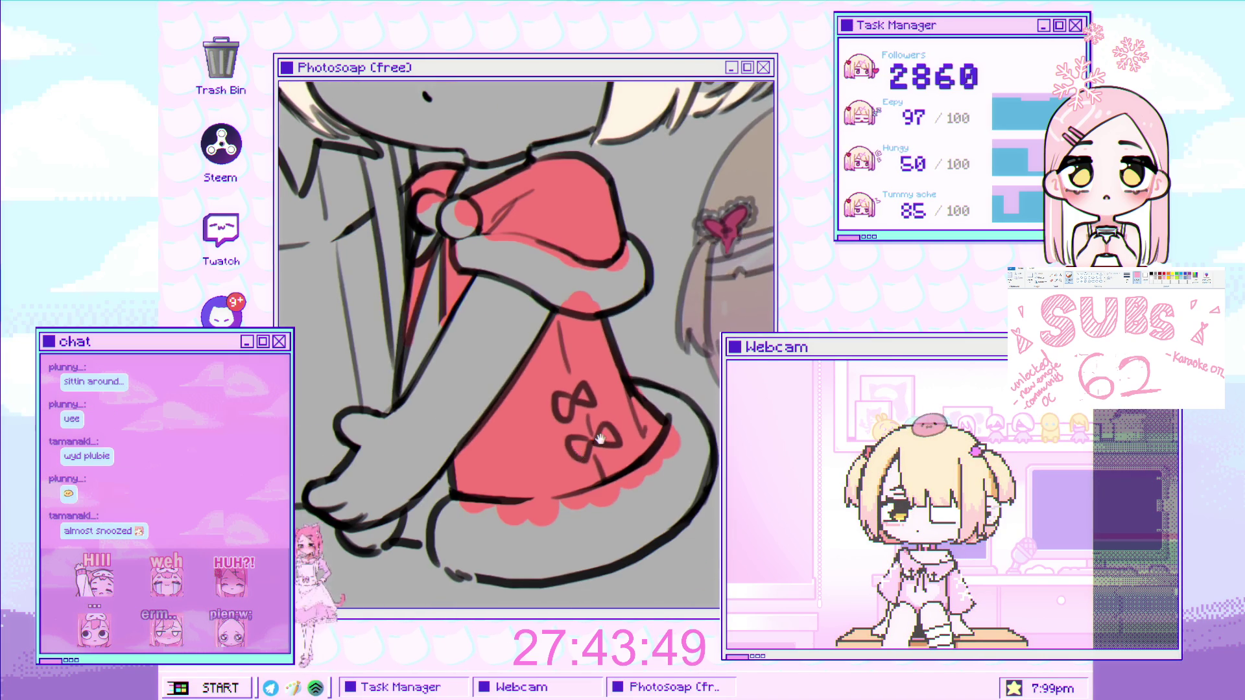
Zoom in on the collar and paint the round collar button white.
scroll(509, 368, "down", 2)
scroll(509, 369, "down", 2)
scroll(509, 368, "up", 2)
scroll(538, 385, "up", 2)
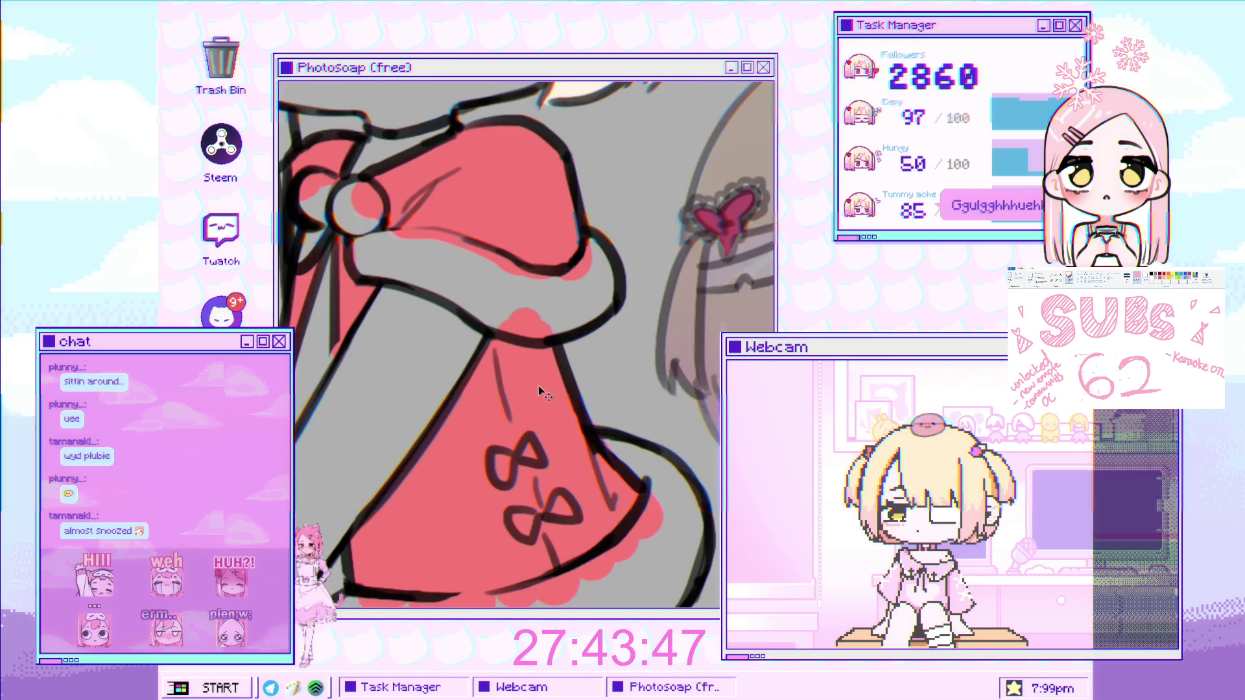
scroll(539, 385, "down", 3)
scroll(532, 350, "up", 3)
scroll(533, 351, "down", 1)
scroll(533, 351, "down", 2)
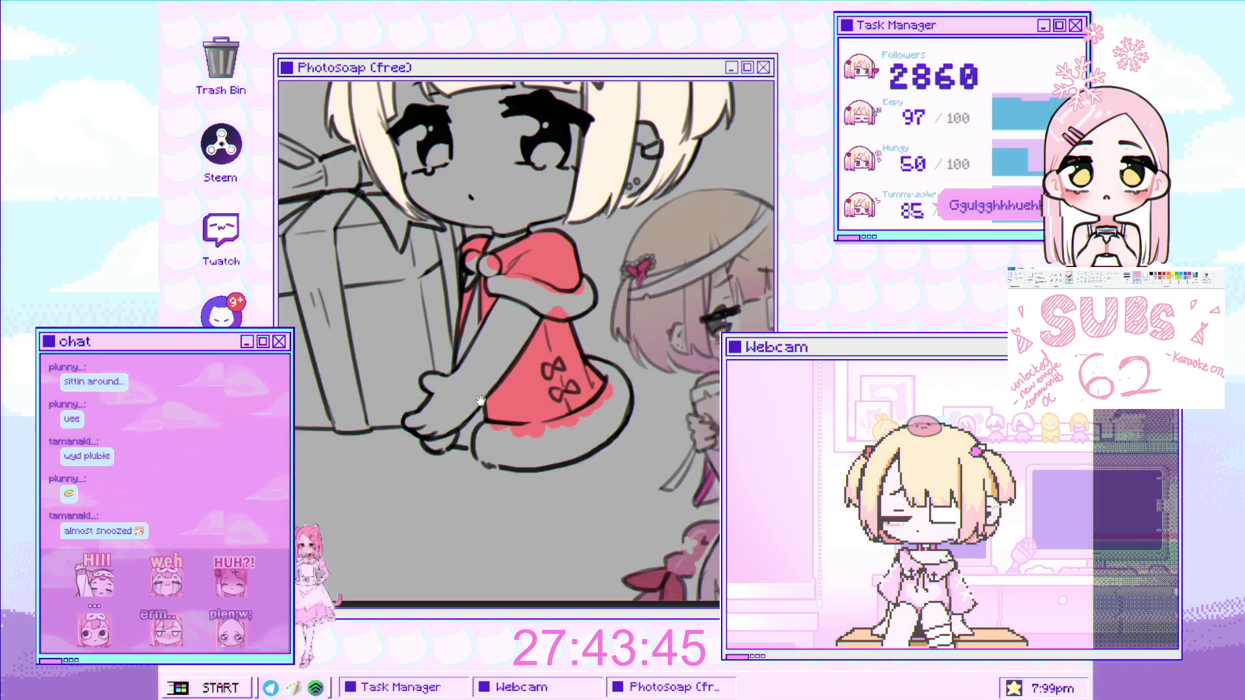
scroll(520, 270, "up", 2)
scroll(521, 270, "down", 1)
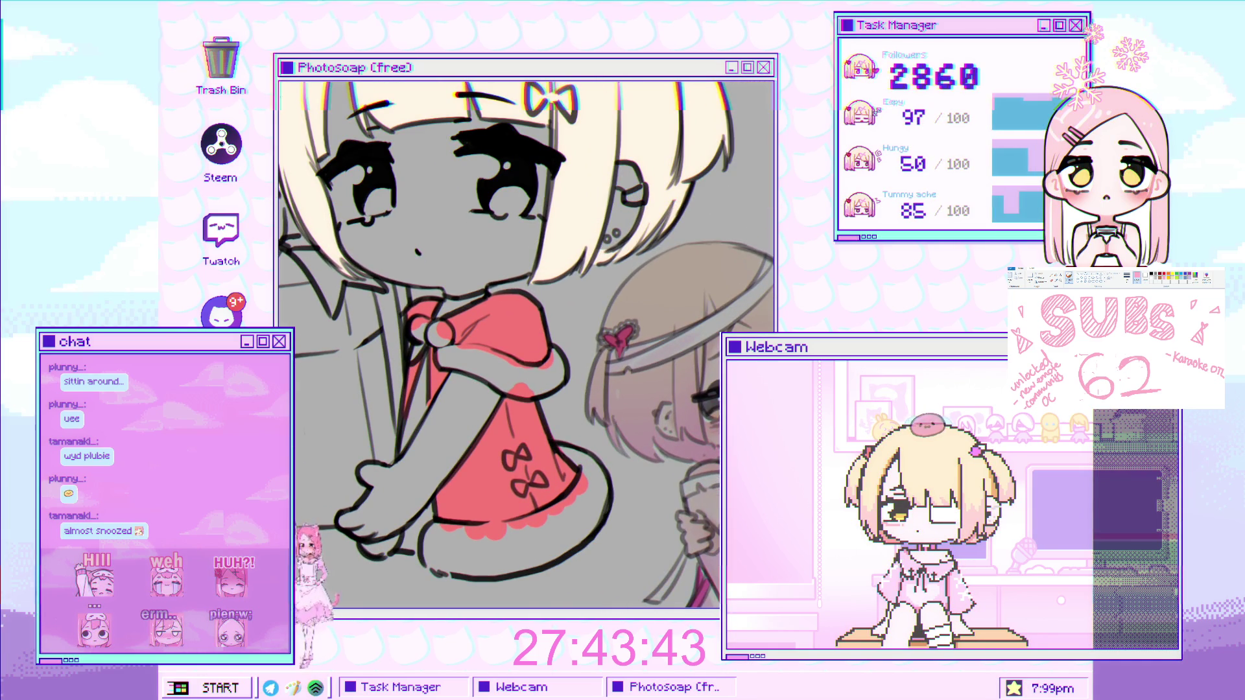
scroll(526, 345, "up", 1)
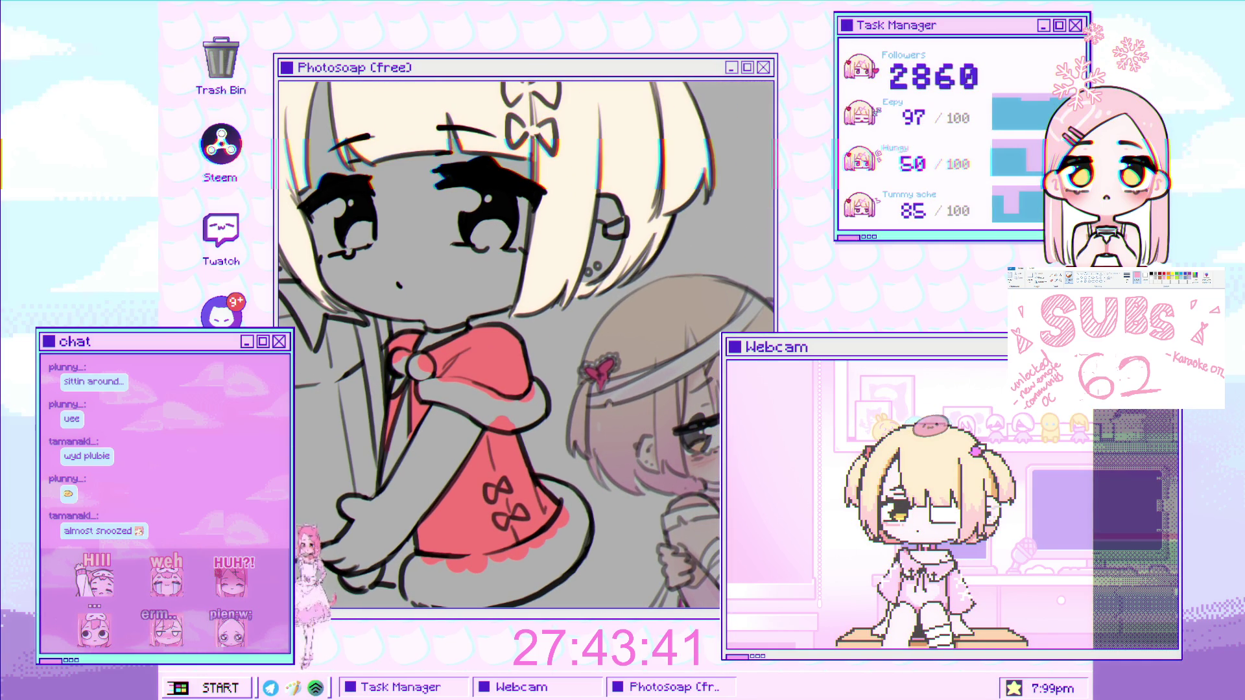
scroll(493, 335, "up", 2)
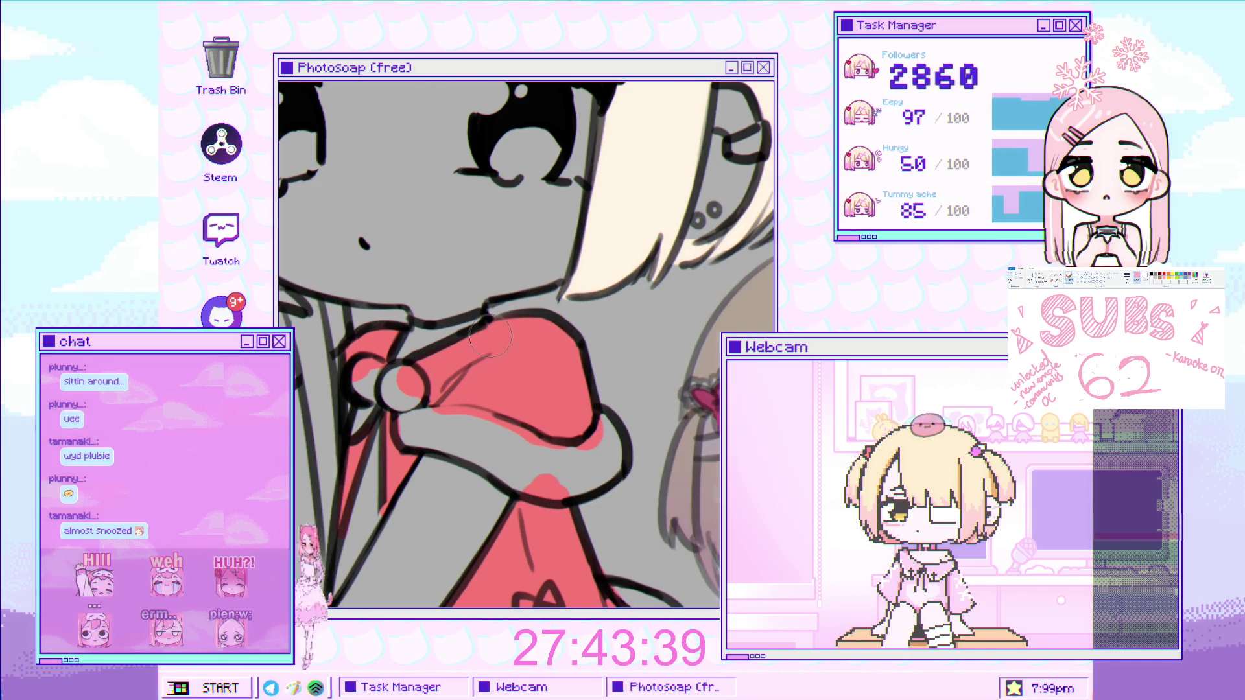
scroll(462, 309, "up", 3)
mouse_move(402, 395)
left_mouse_down()
mouse_move(427, 447)
mouse_move(488, 426)
mouse_move(506, 453)
mouse_move(415, 512)
mouse_move(413, 498)
left_mouse_up()
Paint white into the grey fur trim of the cape collar.
scroll(447, 422, "down", 3)
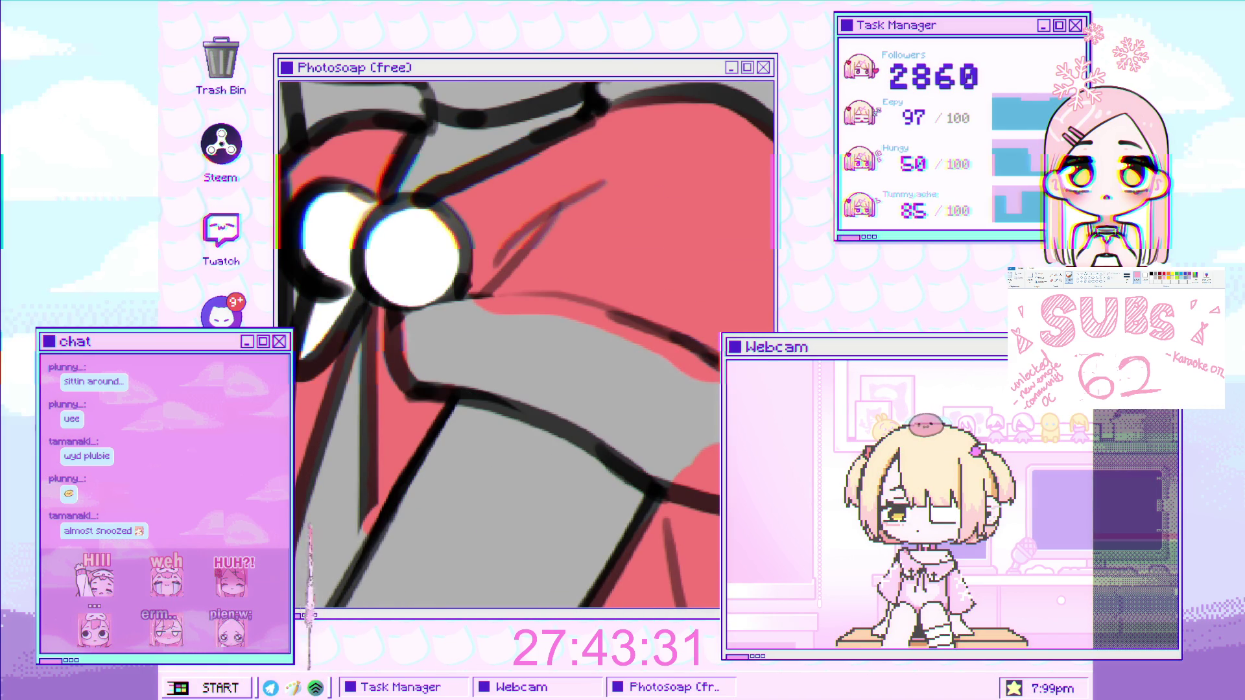
scroll(448, 347, "right", 3)
left_click_drag(380, 321, 578, 361)
Redo the white collar trim with narrower strokes and cover its remaining grey patches.
key("ctrl+z")
left_click_drag(346, 318, 557, 316)
mouse_move(343, 331)
left_mouse_down()
mouse_move(522, 349)
mouse_move(451, 350)
left_mouse_up()
key("ctrl+z")
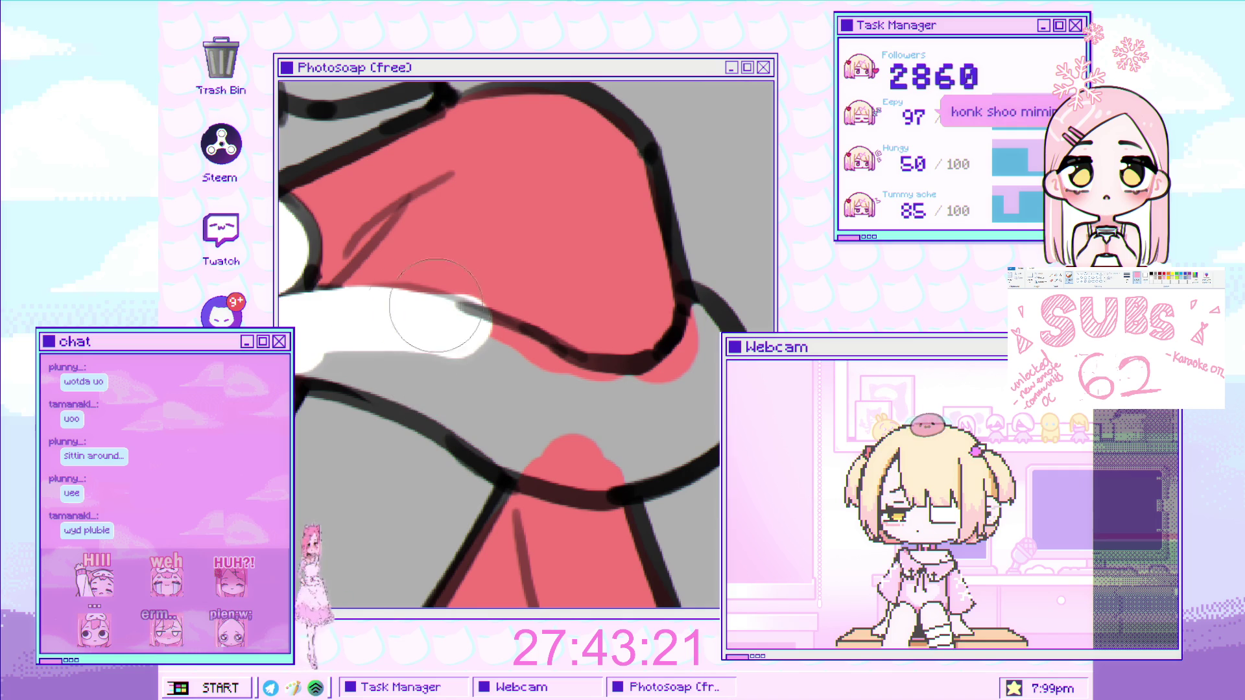
left_click_drag(295, 344, 424, 380)
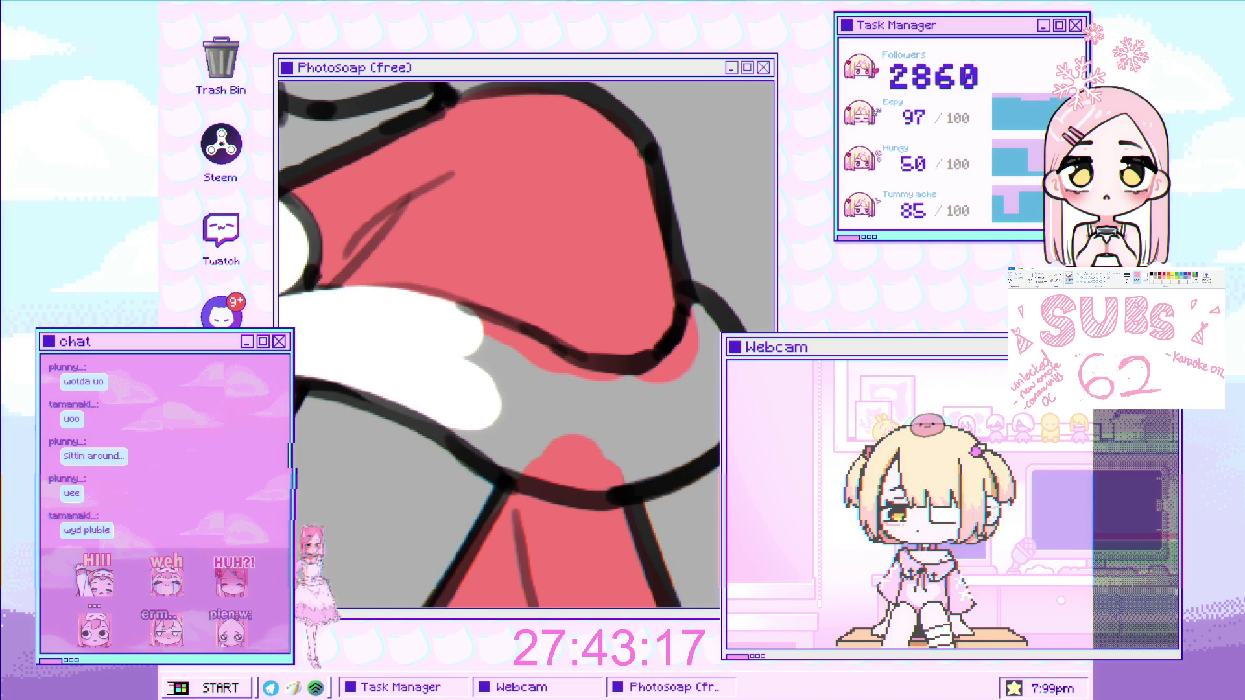
mouse_move(389, 344)
left_mouse_down()
mouse_move(411, 374)
mouse_move(697, 328)
left_mouse_up()
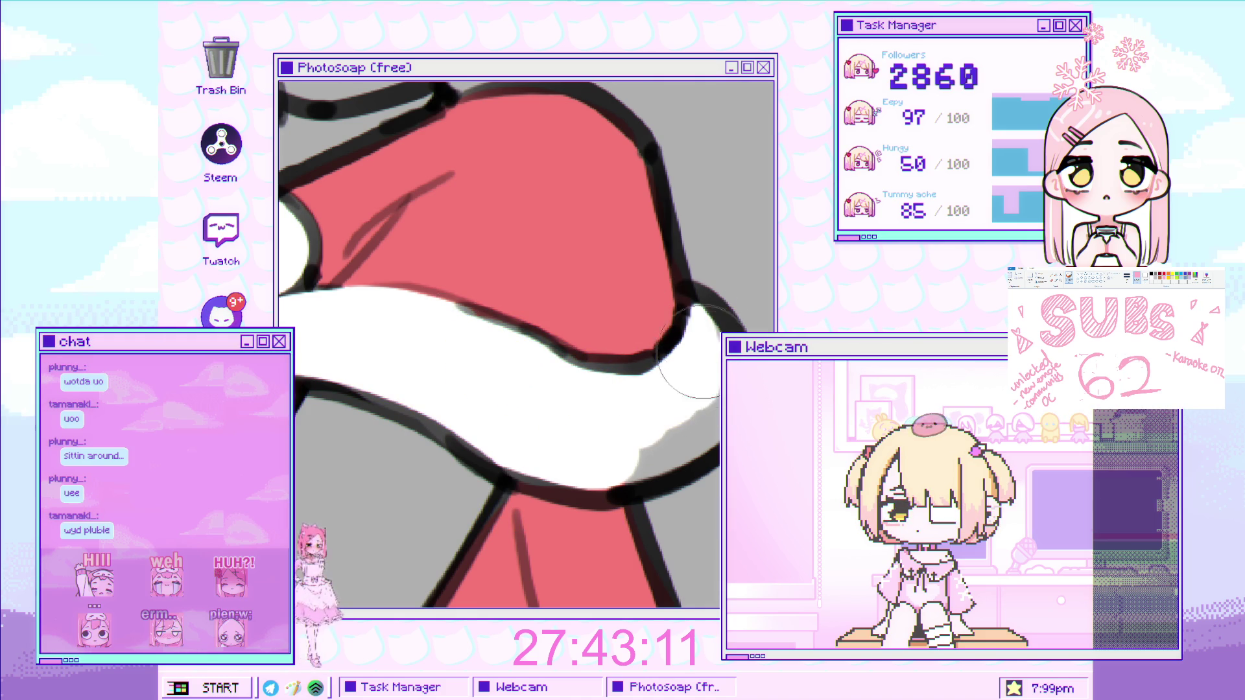
left_click_drag(694, 413, 634, 447)
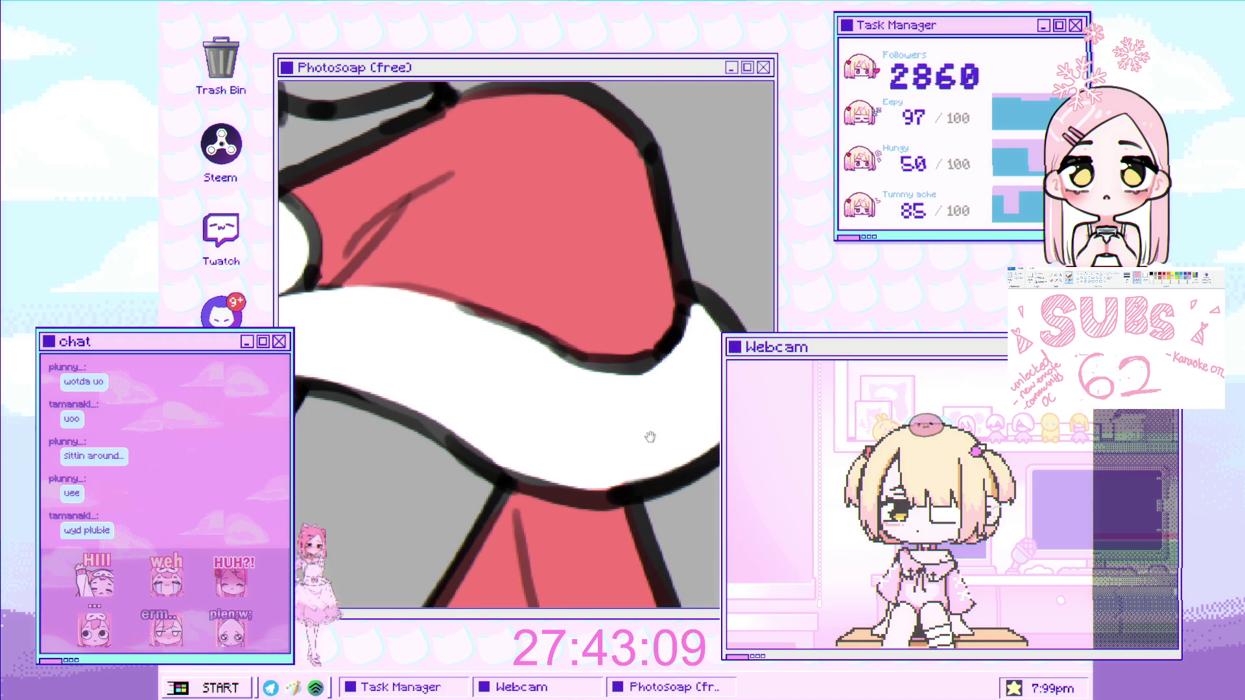
Paint white along the lower outline of the girl's hand.
scroll(648, 428, "up", 2)
scroll(655, 355, "down", 3)
scroll(433, 439, "up", 4)
scroll(433, 439, "up", 2)
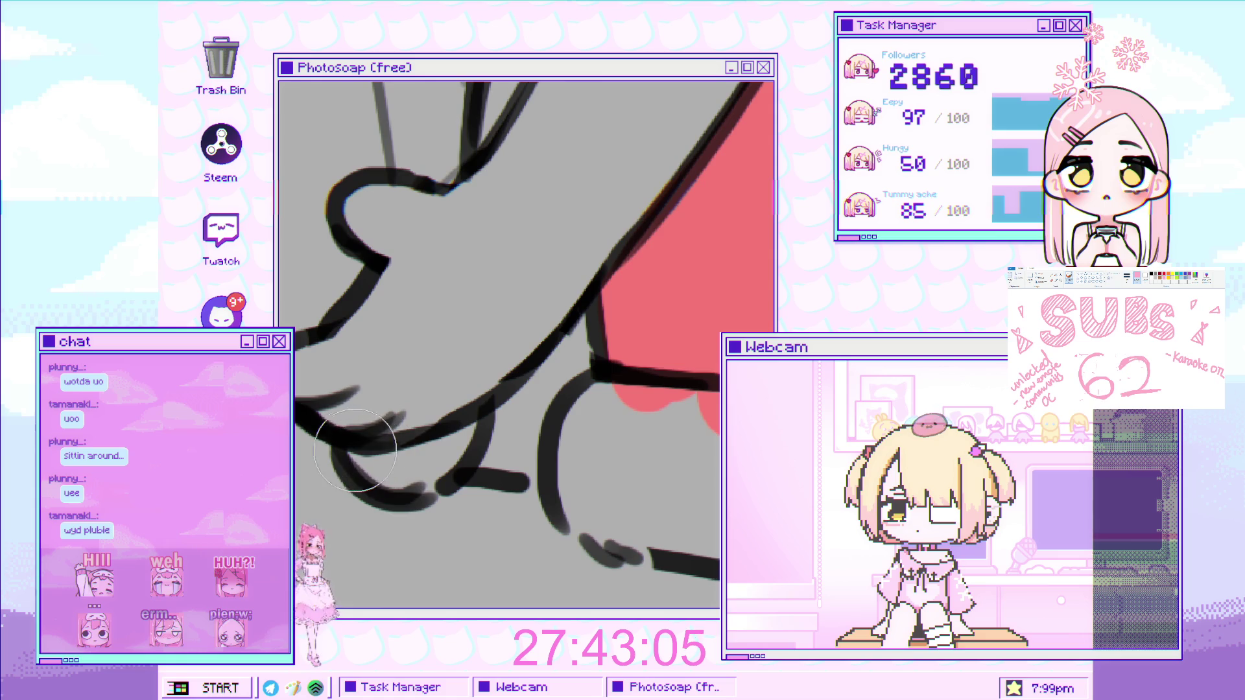
left_click_drag(360, 461, 415, 472)
scroll(474, 427, "down", 2)
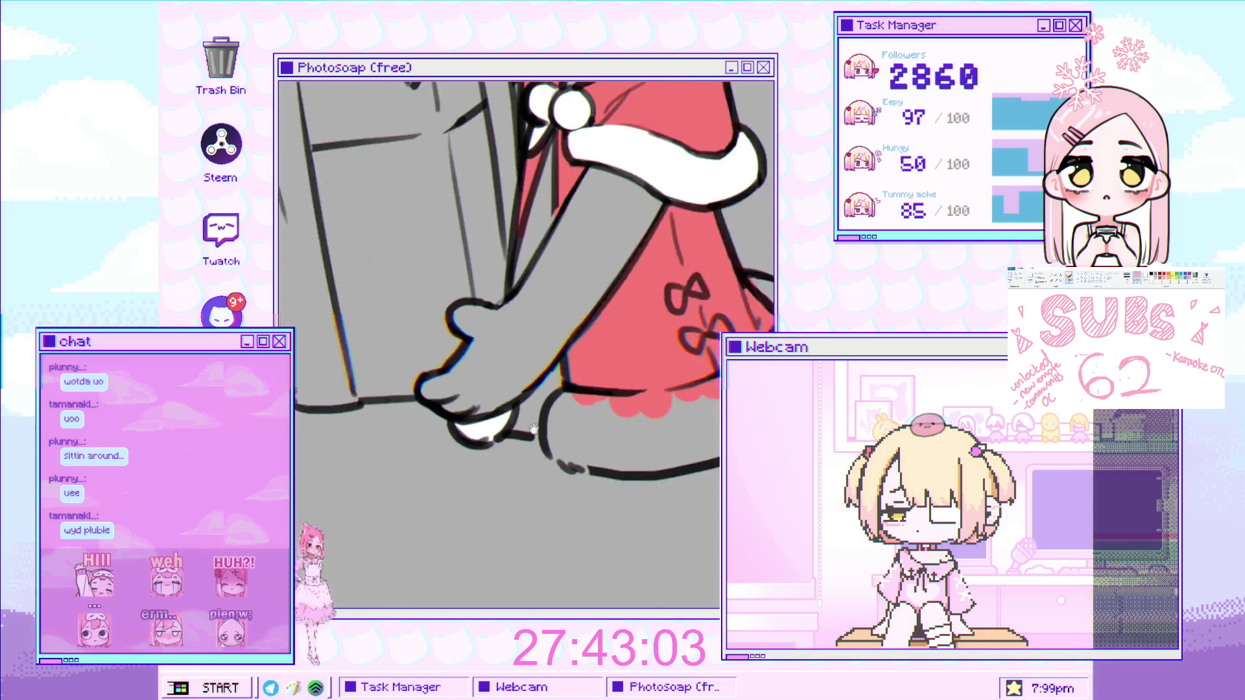
scroll(453, 441, "up", 2)
scroll(421, 453, "down", 1)
scroll(393, 468, "up", 2)
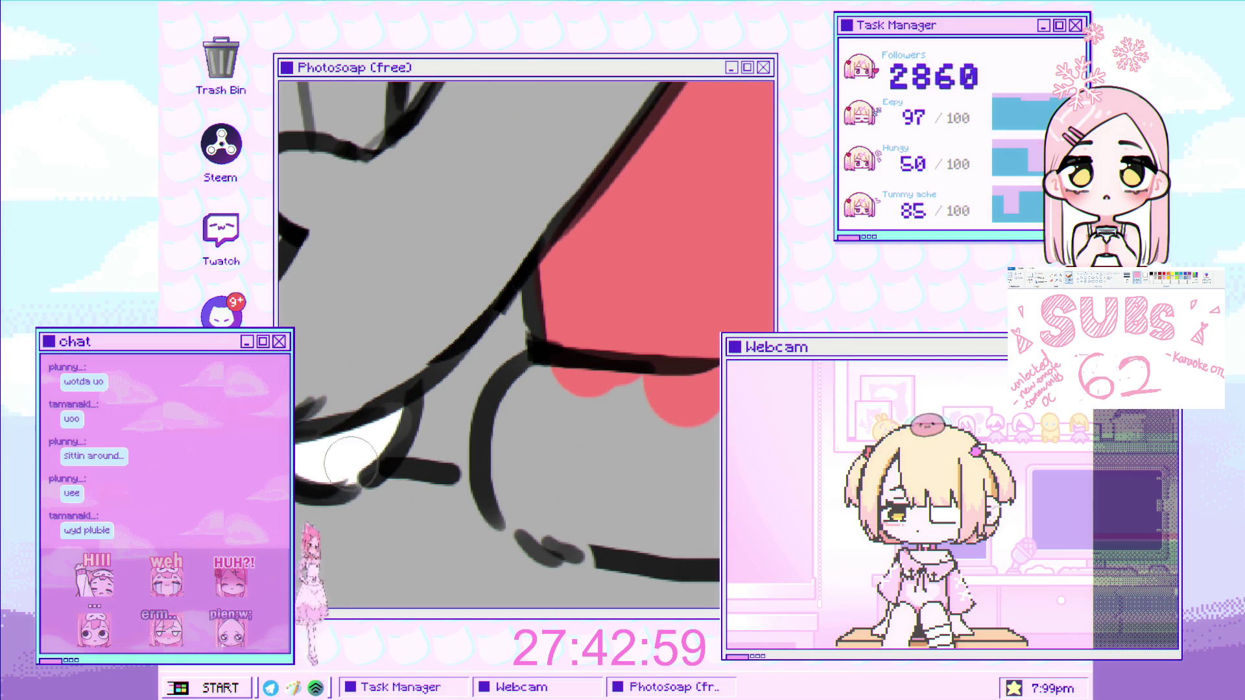
scroll(372, 442, "down", 2)
scroll(388, 434, "up", 1)
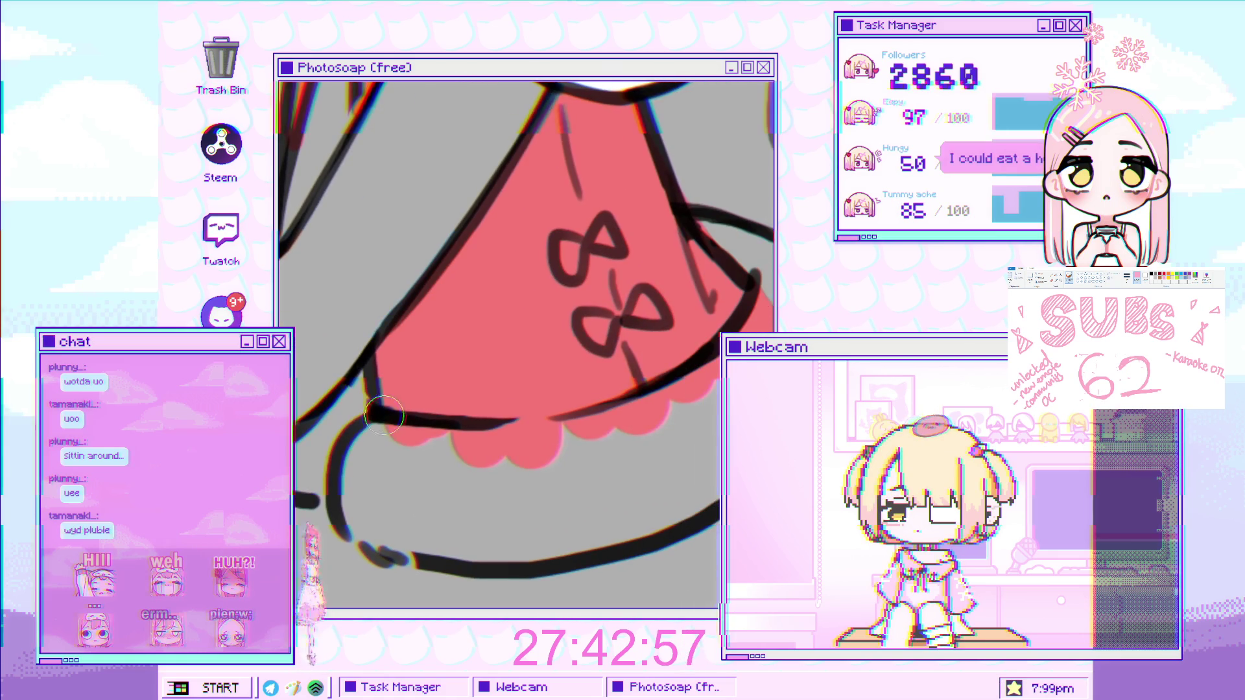
Enlarge the brush and paint the white fur trim beneath the red dress hem.
key("bracketright")
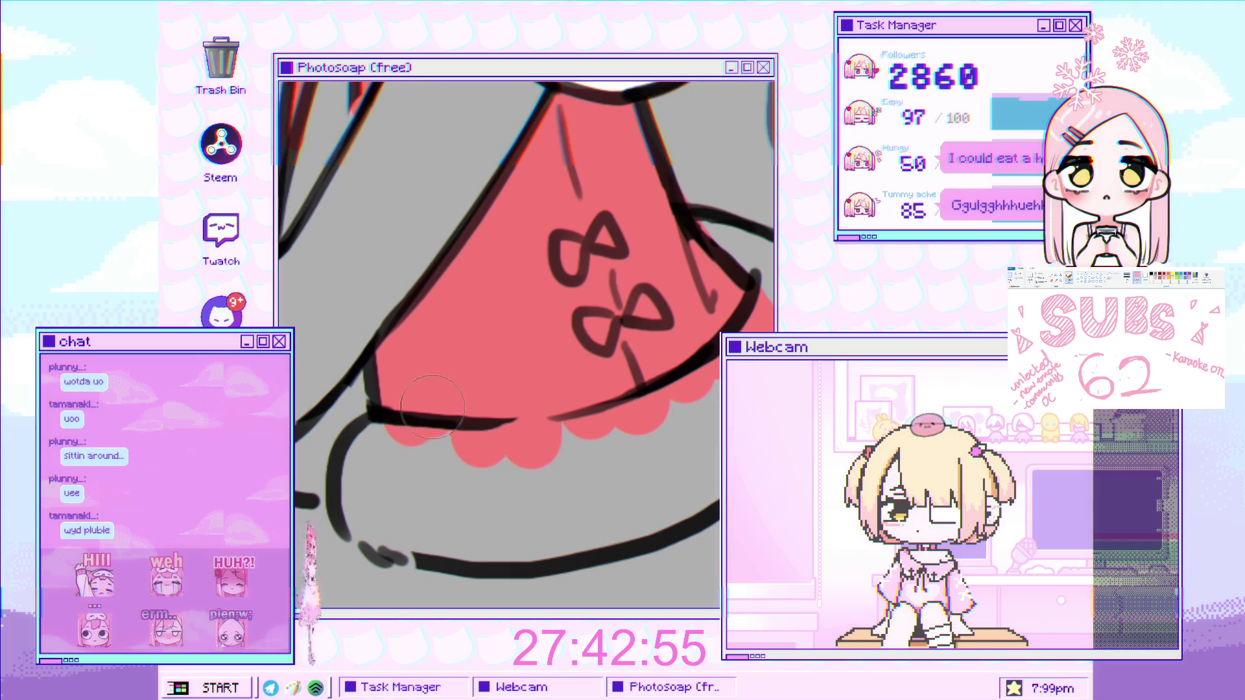
mouse_move(397, 443)
left_mouse_down()
mouse_move(403, 500)
mouse_move(436, 510)
mouse_move(558, 467)
mouse_move(492, 447)
mouse_move(625, 424)
left_mouse_up()
mouse_move(551, 433)
left_mouse_down()
mouse_move(687, 402)
mouse_move(606, 503)
mouse_move(653, 486)
mouse_move(664, 507)
mouse_move(717, 413)
left_mouse_up()
left_click_drag(745, 303, 577, 477)
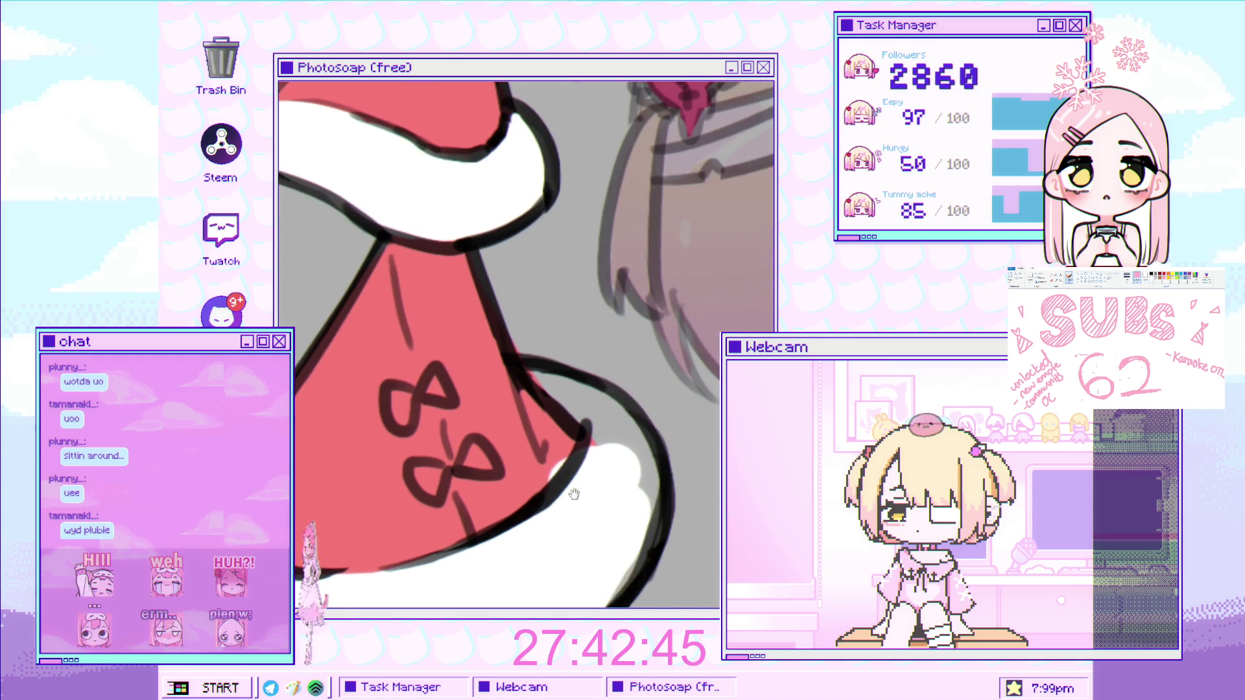
left_click_drag(538, 379, 586, 428)
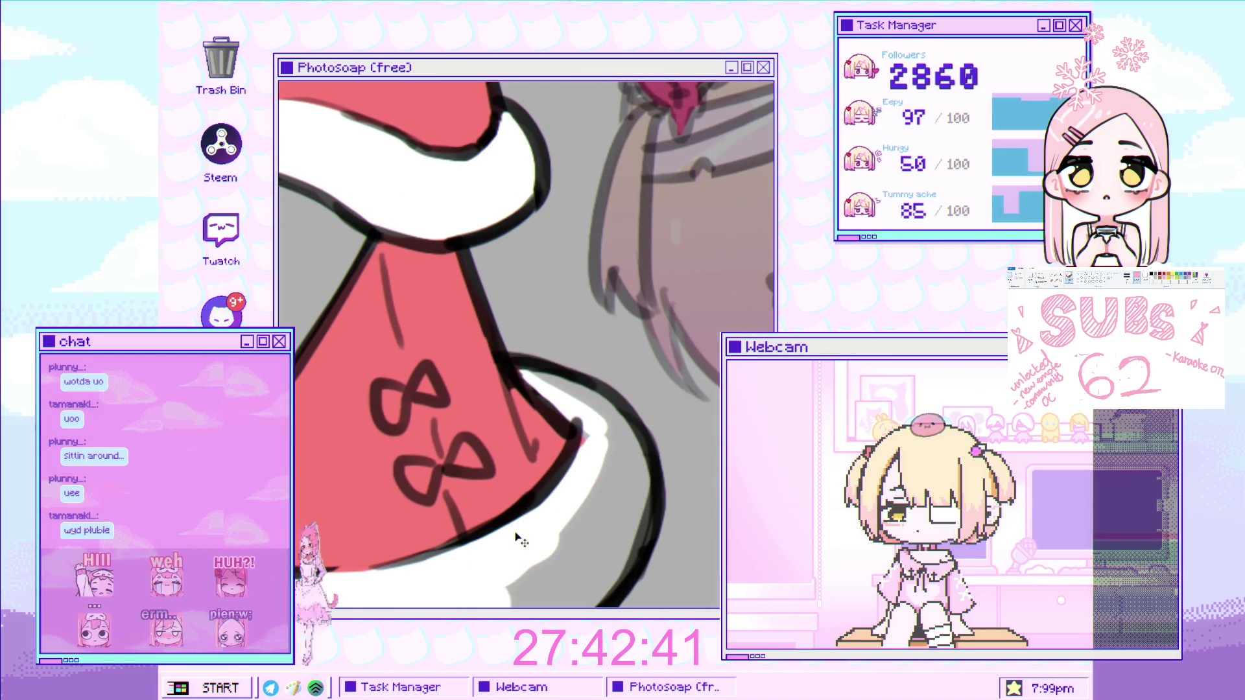
mouse_move(557, 431)
left_mouse_down()
mouse_move(630, 467)
mouse_move(532, 583)
left_mouse_up()
Fill the last grey gap along the hem outline white, comparing the red via undo/redo.
scroll(583, 363, "down", 2)
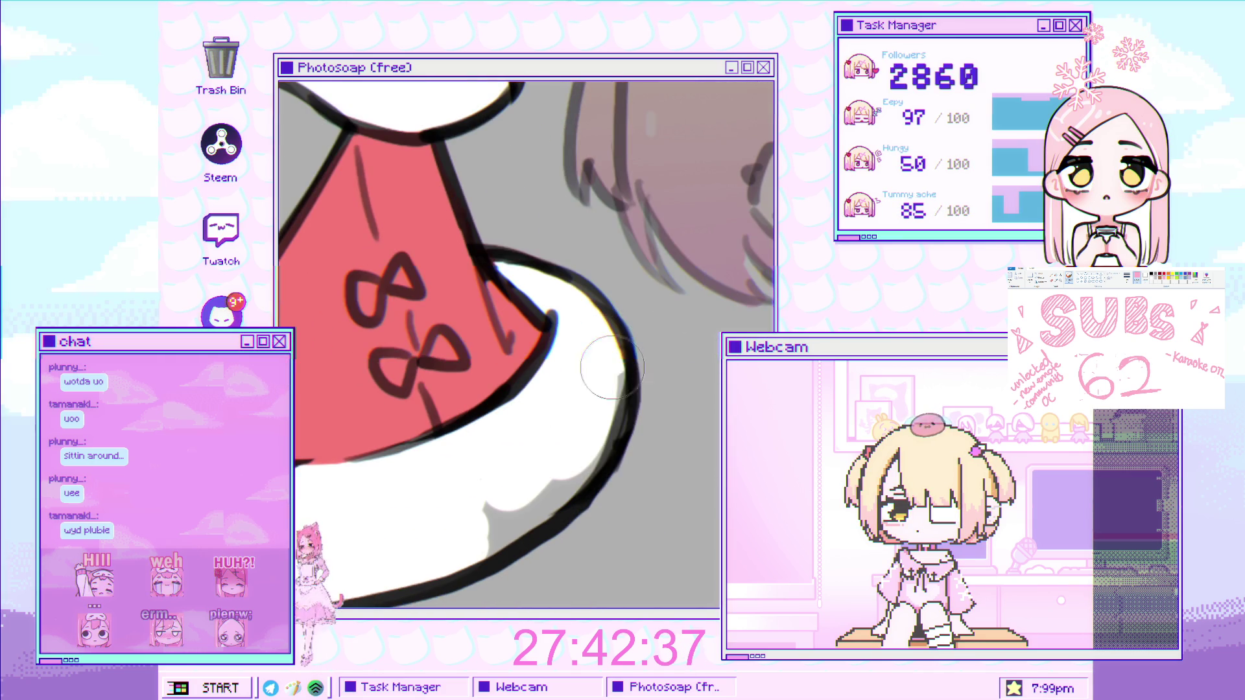
left_click_drag(608, 404, 561, 485)
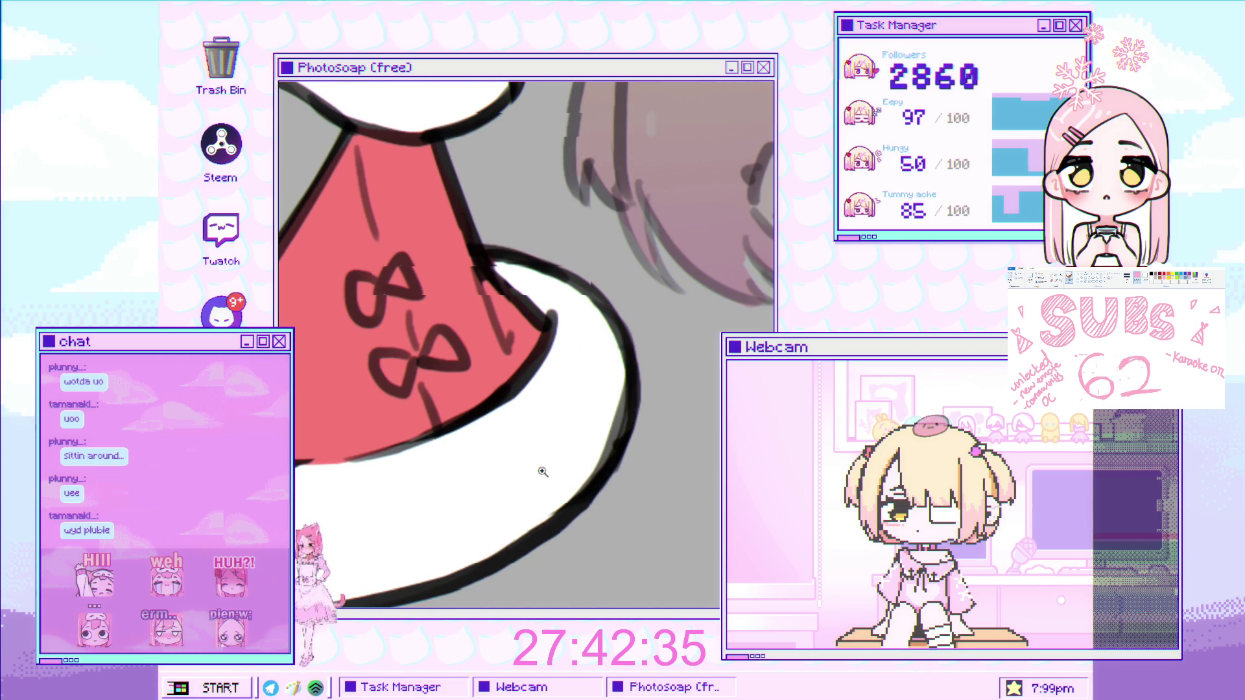
scroll(516, 497, "down", 4)
scroll(531, 447, "down", 2)
scroll(551, 397, "up", 2)
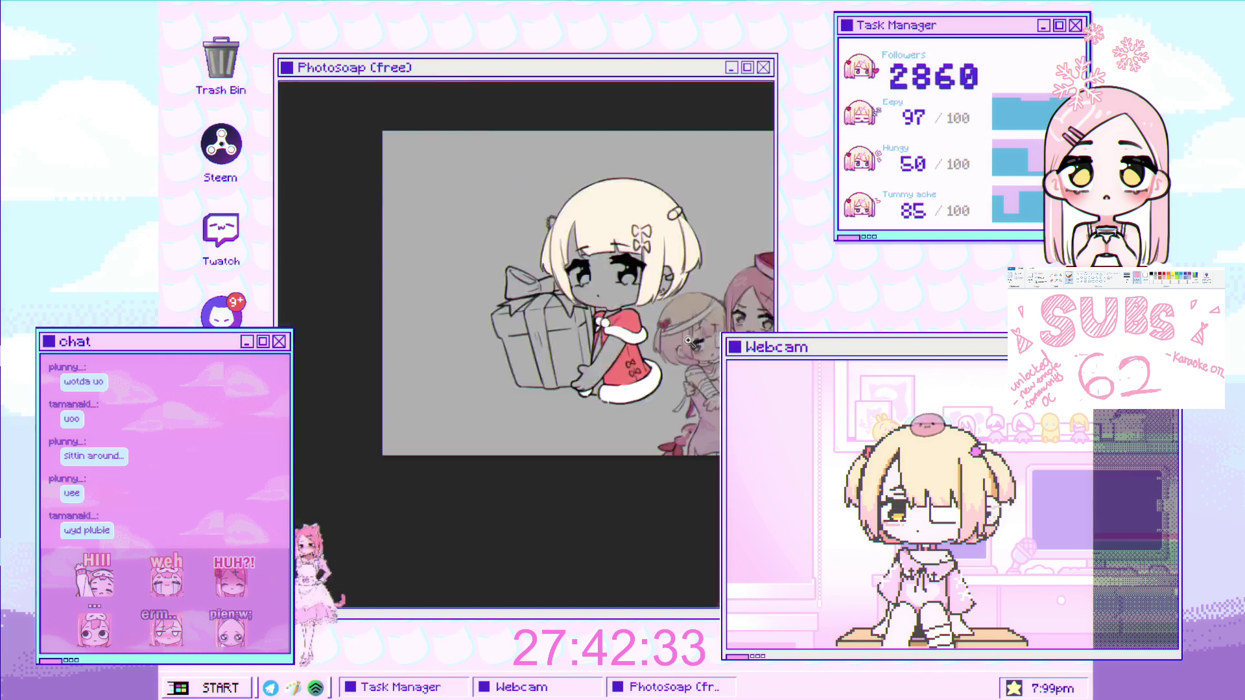
scroll(574, 439, "up", 2)
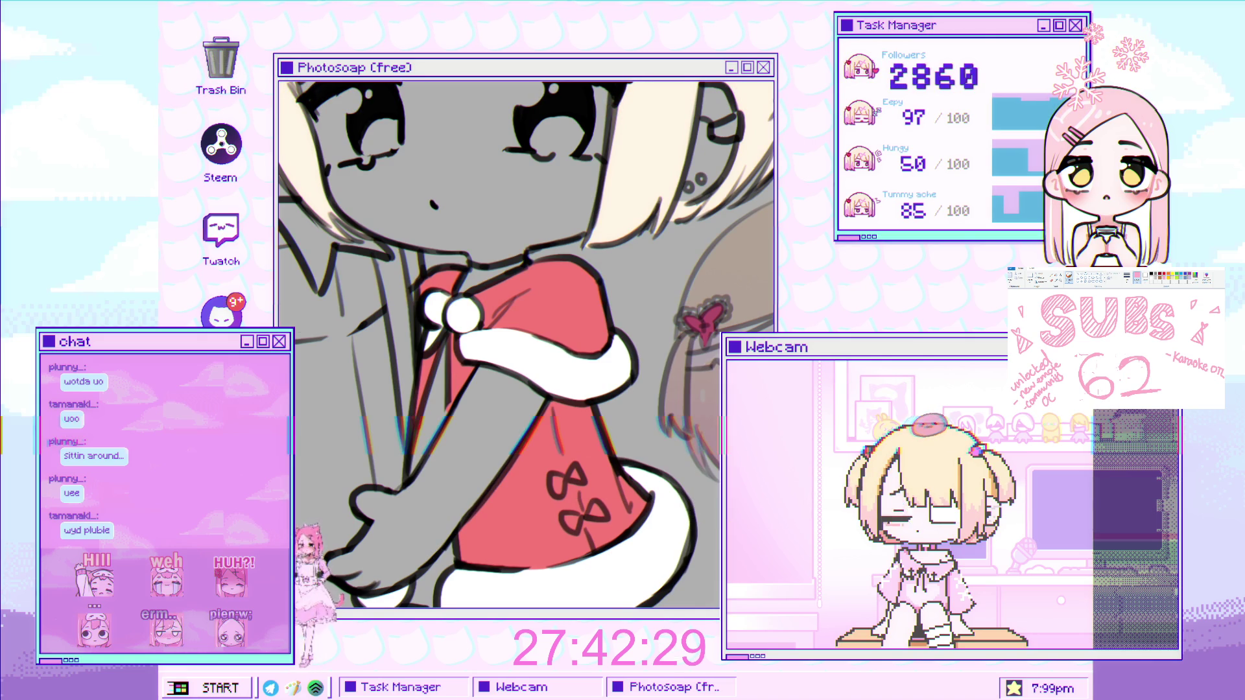
key("ctrl+z")
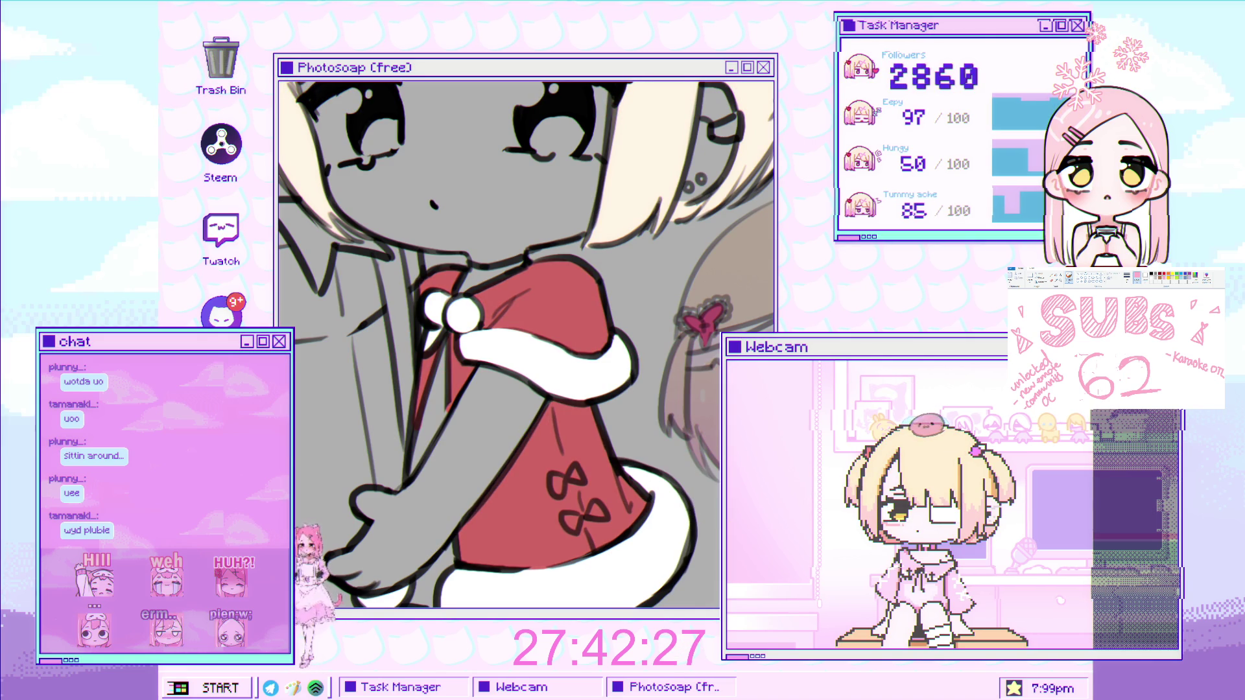
key("ctrl+shift+z")
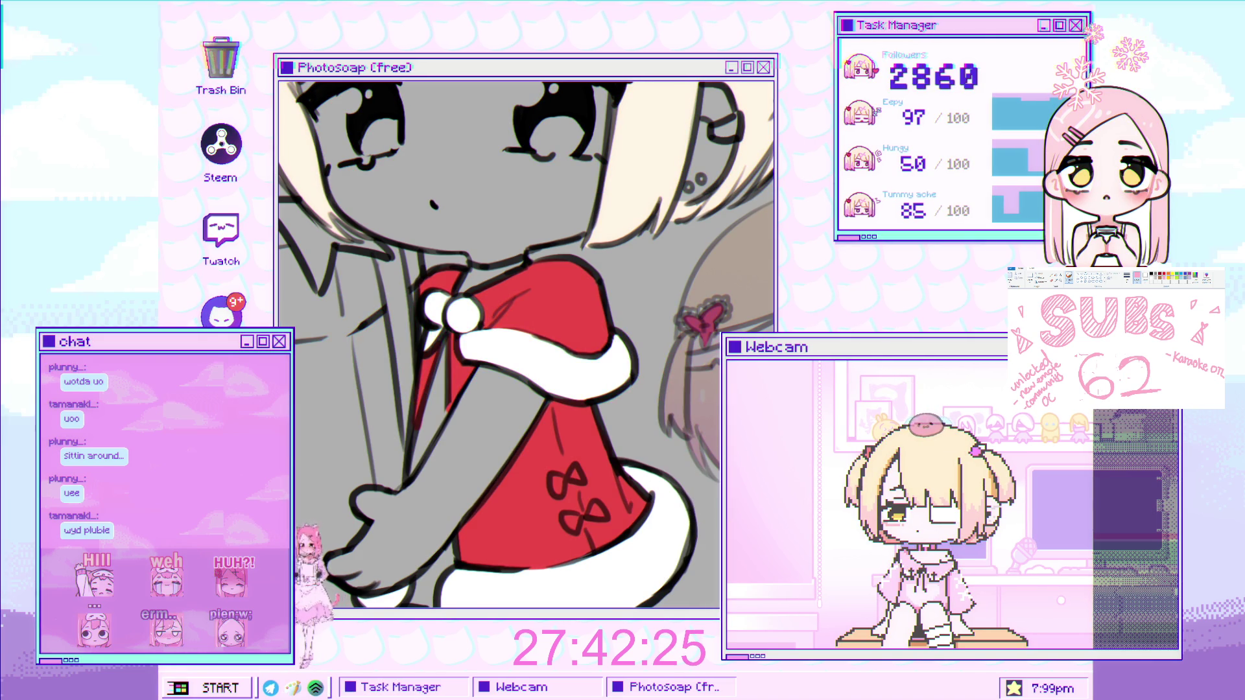
Bring back the pale skin colour on the girl's face and arms.
scroll(441, 186, "down", 3)
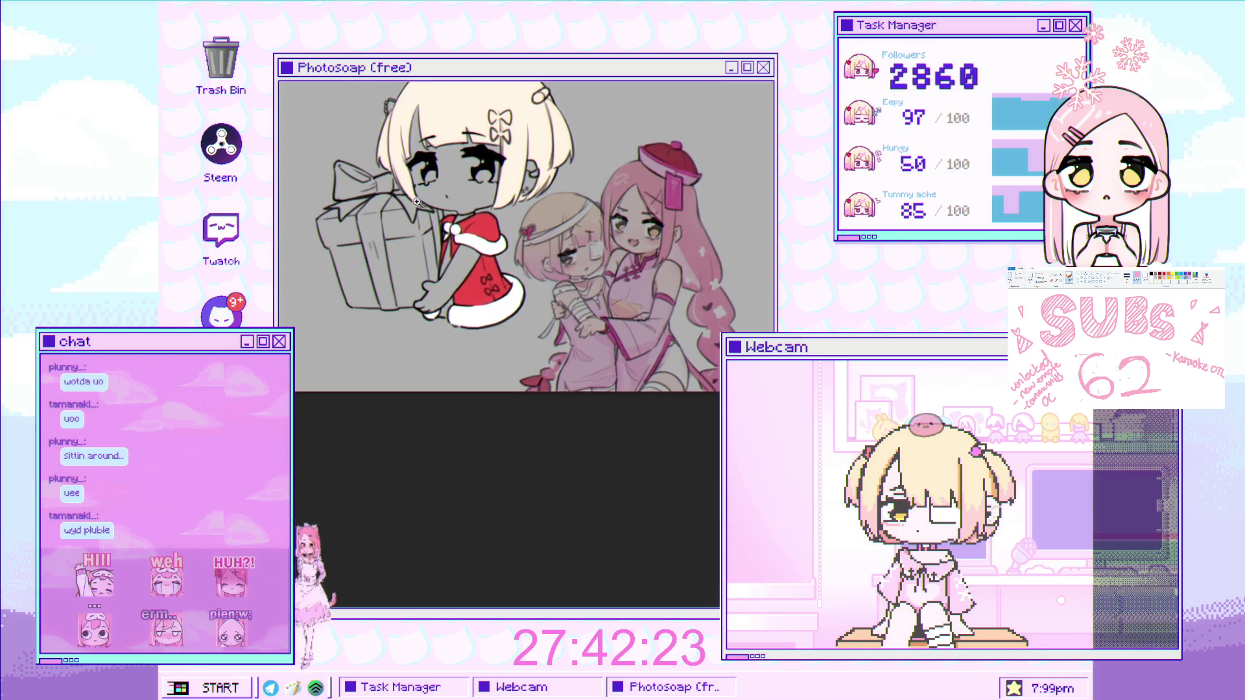
scroll(444, 231, "up", 1)
scroll(444, 231, "up", 2)
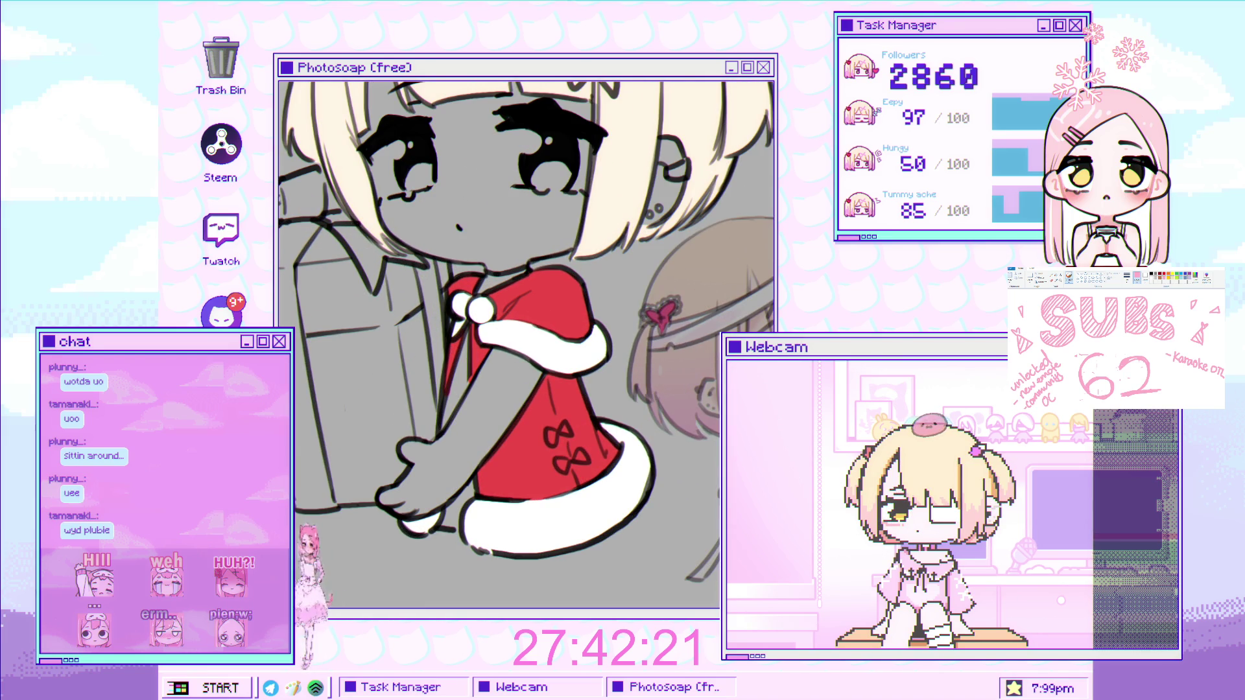
key("ctrl+z")
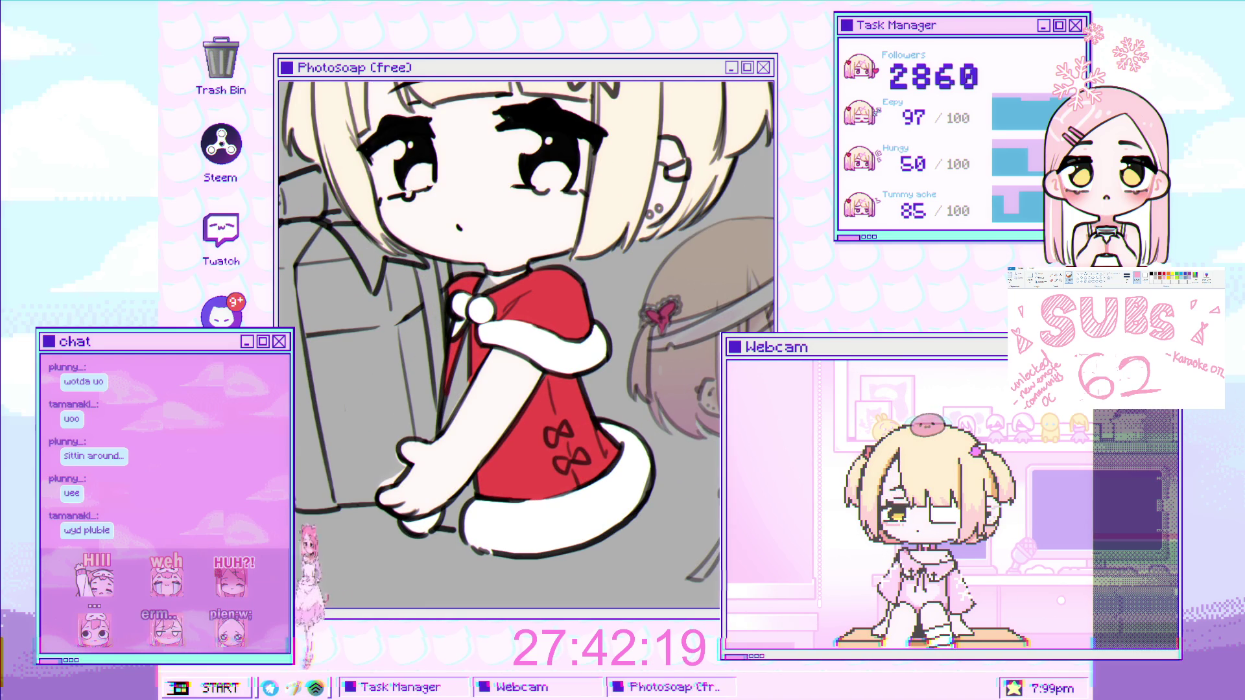
left_click(514, 320)
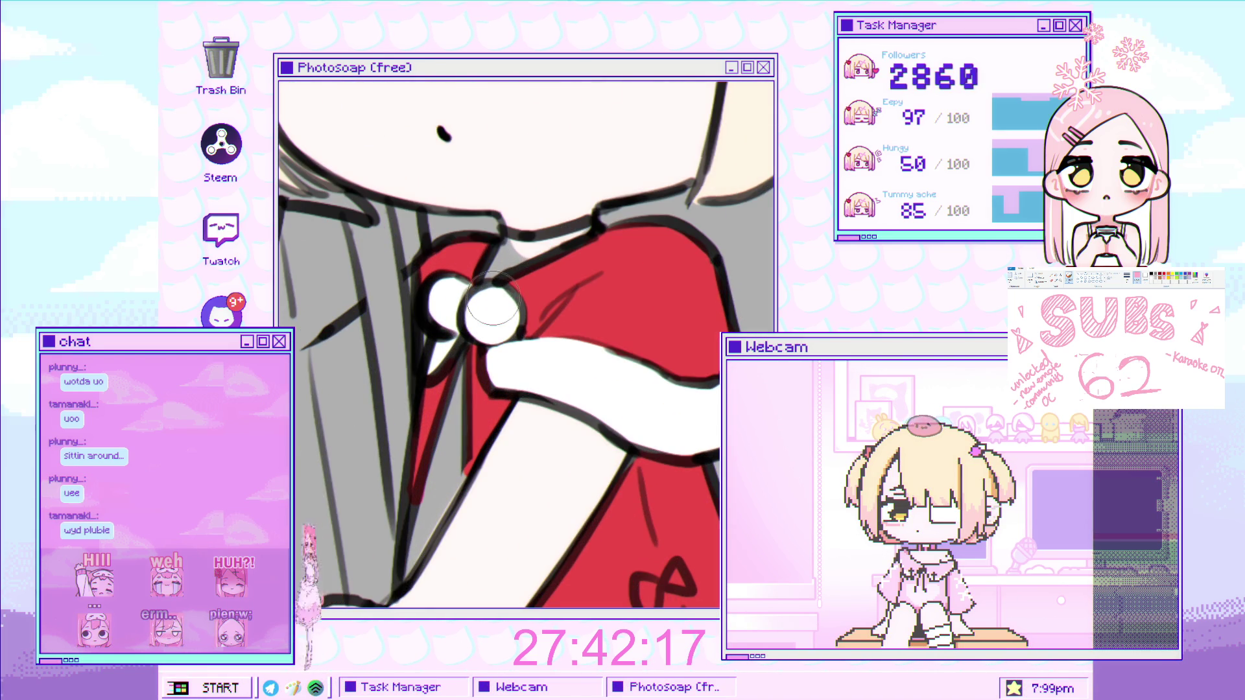
scroll(492, 305, "up", 3)
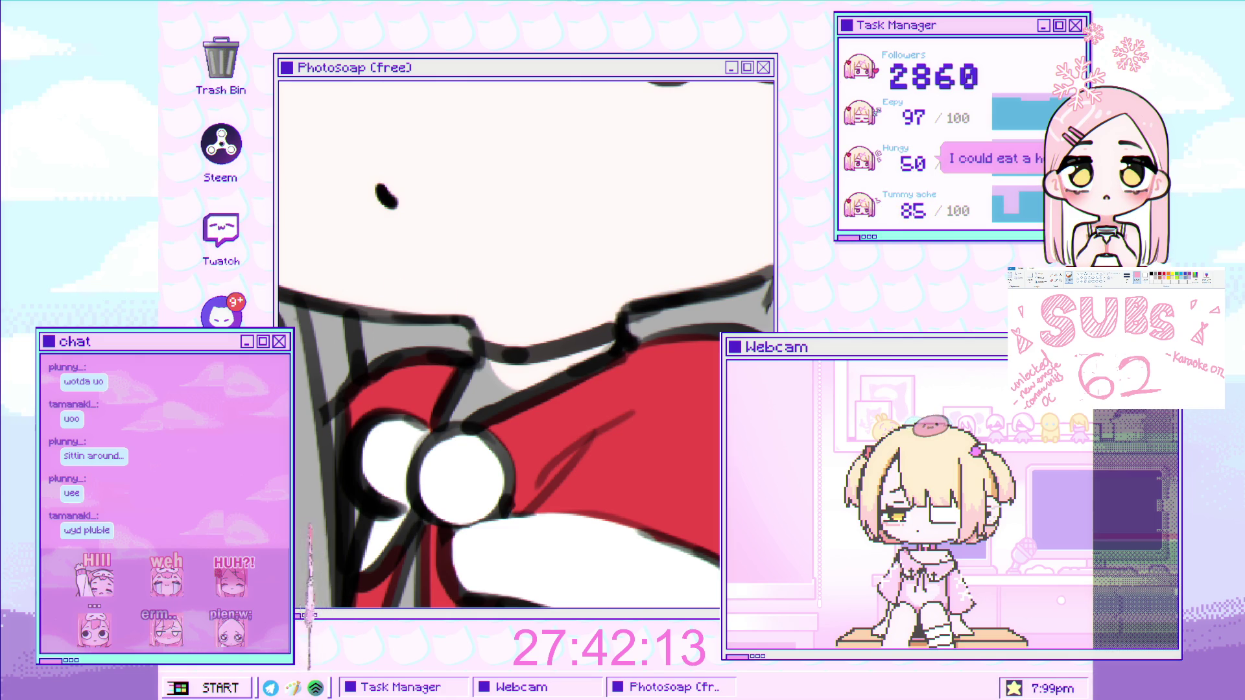
Fill the collar strip between its outlines with dark grey.
mouse_move(486, 350)
left_mouse_down()
mouse_move(448, 420)
mouse_move(483, 377)
left_mouse_up()
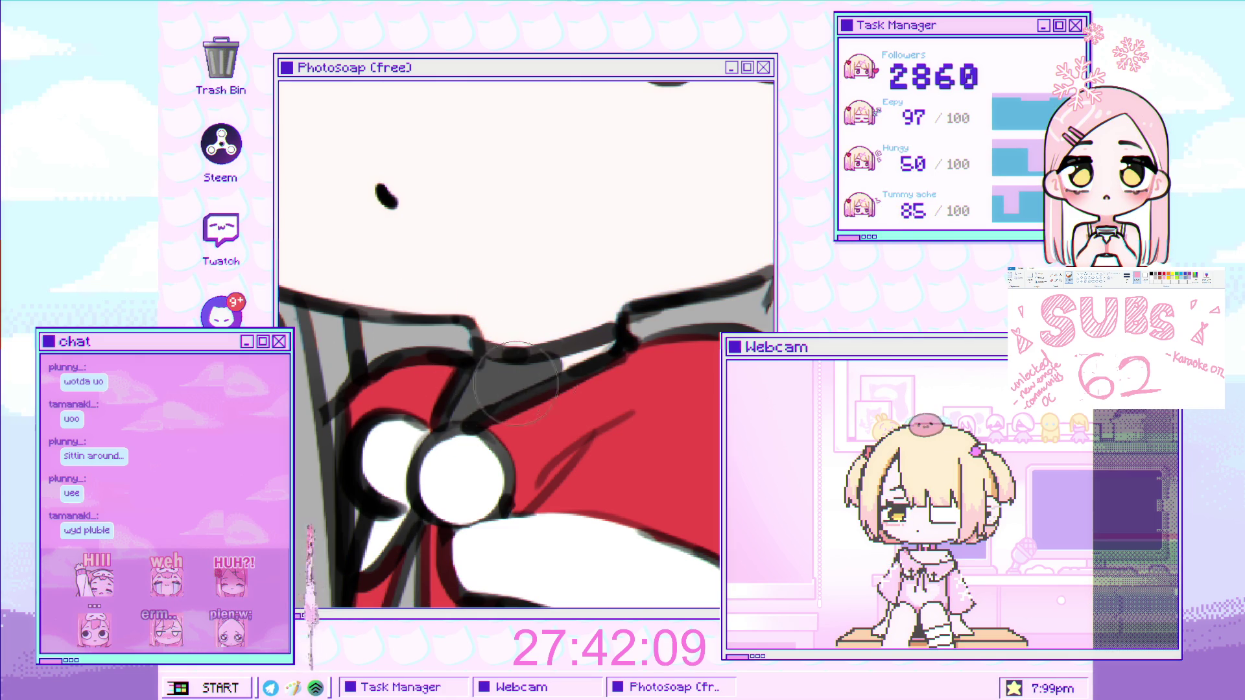
scroll(493, 364, "down", 5)
scroll(511, 339, "up", 5)
left_click_drag(511, 338, 478, 409)
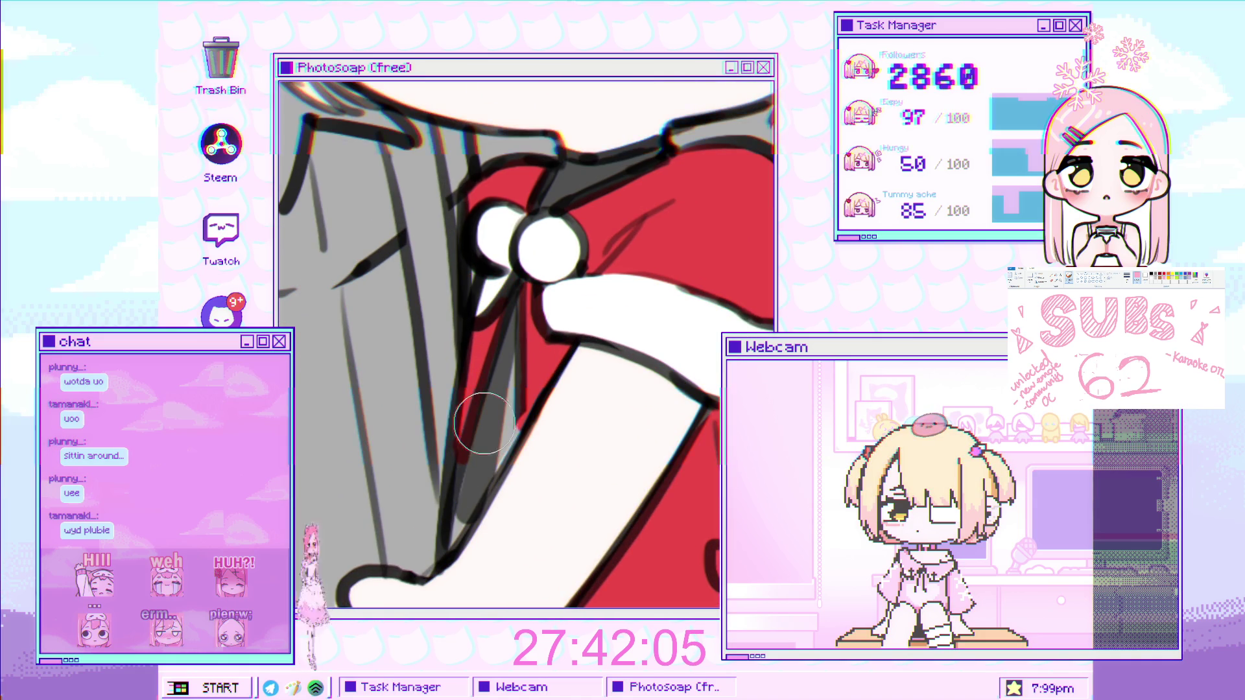
left_click_drag(458, 508, 489, 454)
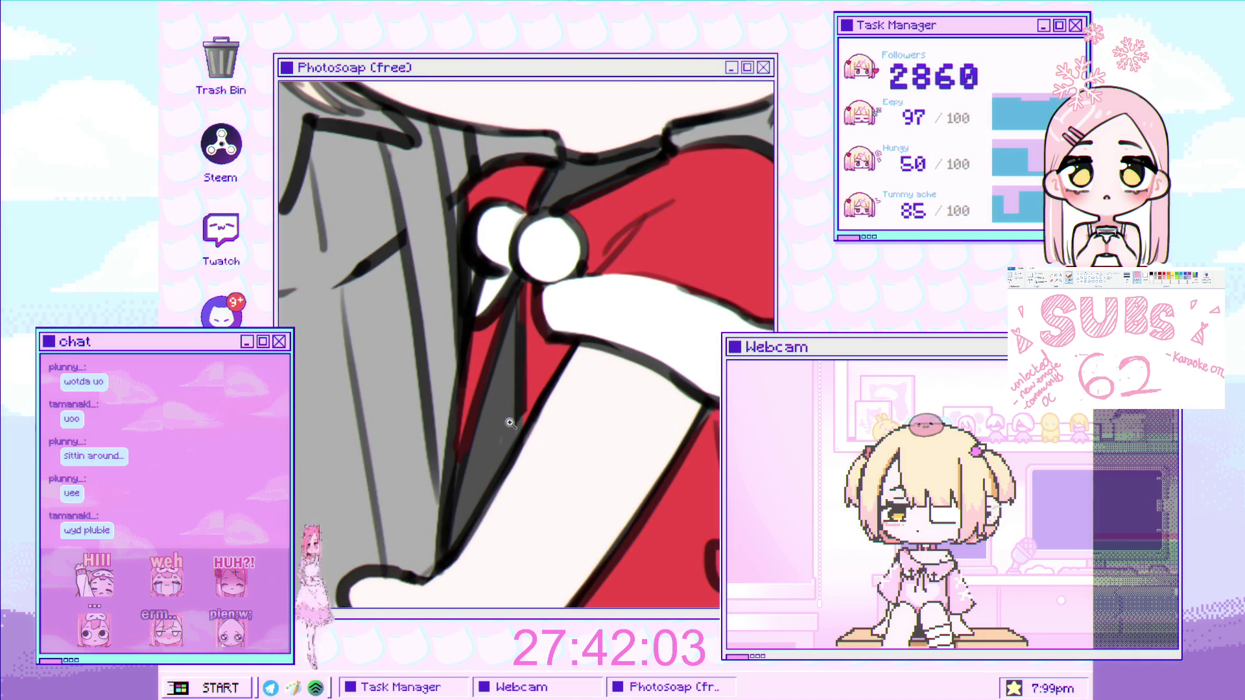
scroll(540, 392, "down", 3)
scroll(537, 373, "up", 4)
scroll(502, 400, "up", 2)
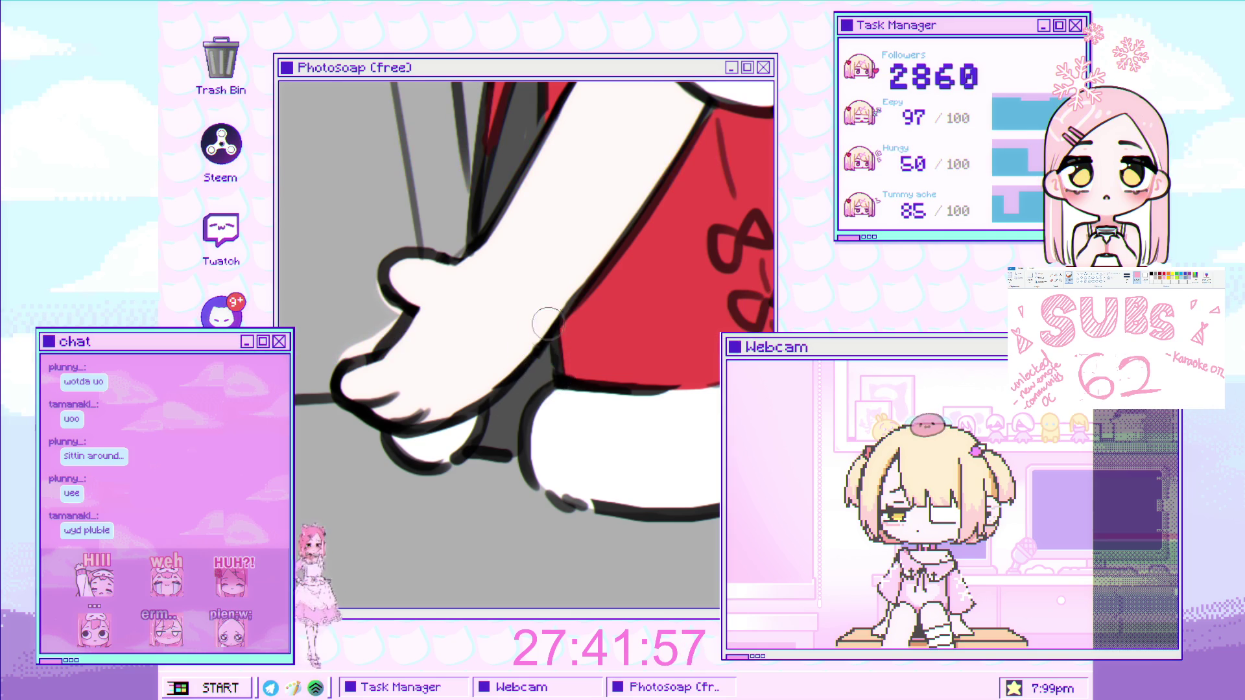
scroll(541, 384, "down", 4)
scroll(518, 409, "down", 4)
scroll(519, 408, "up", 2)
scroll(532, 395, "up", 3)
scroll(541, 384, "up", 3)
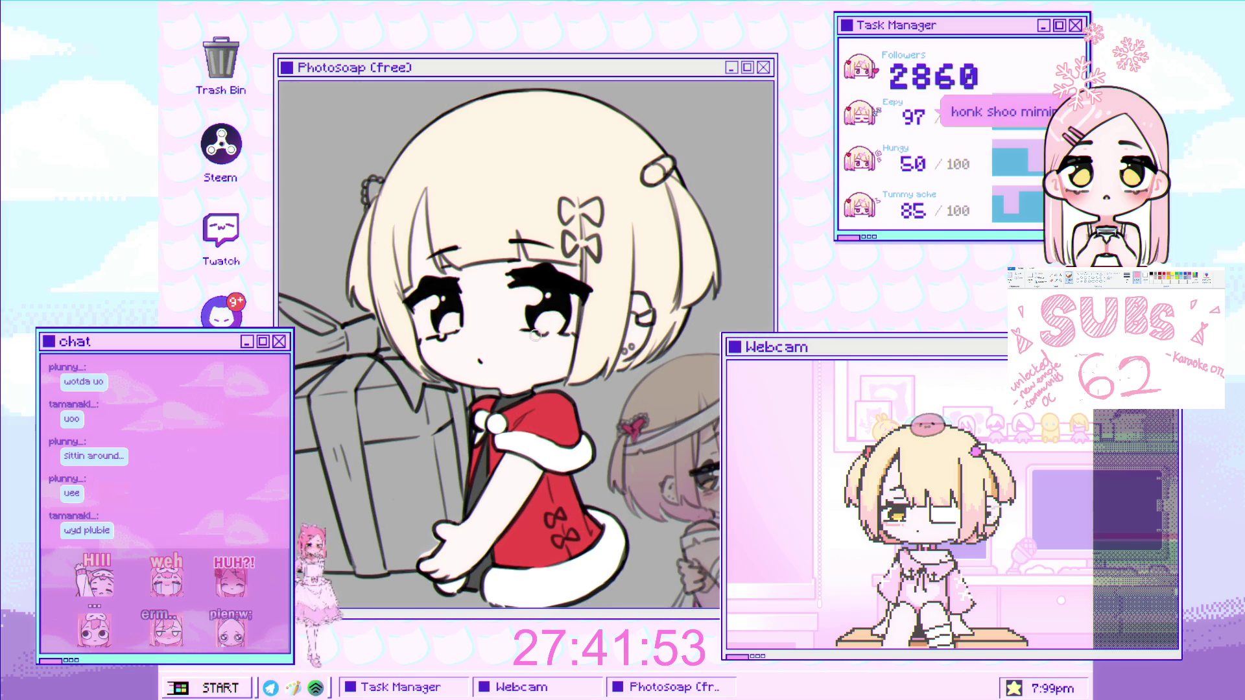
Zoom into the eye and brush white across its lower iris.
scroll(518, 374, "up", 2)
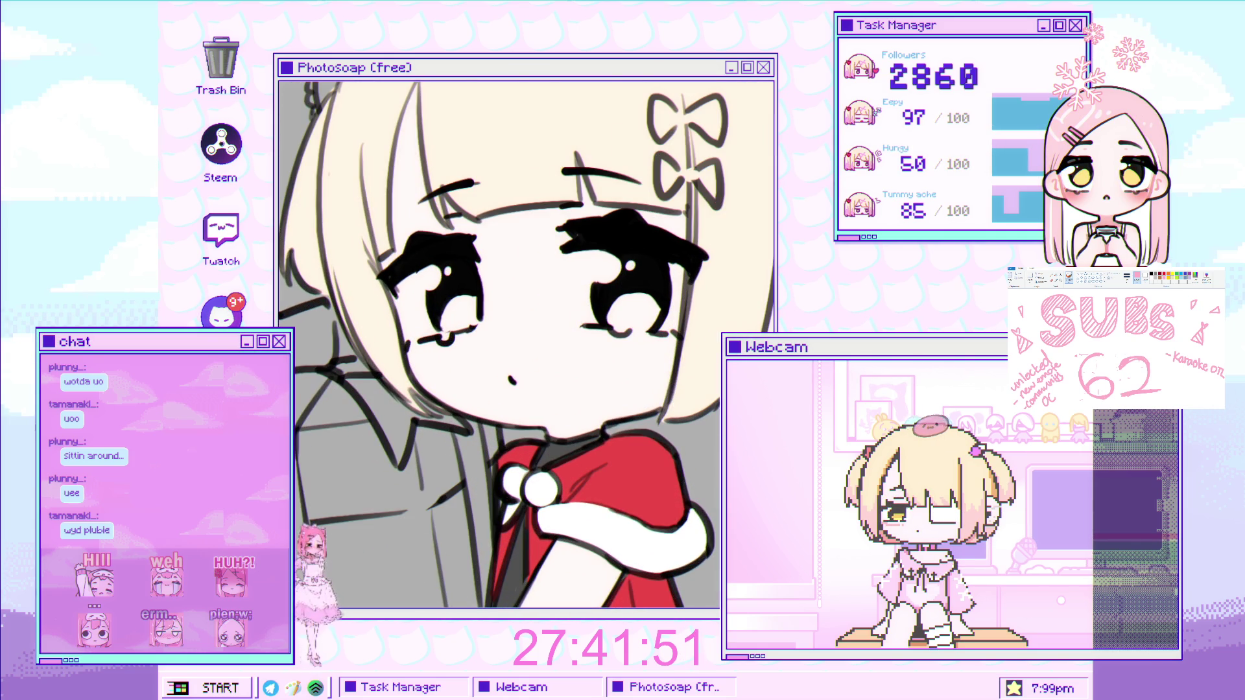
scroll(466, 224, "up", 2)
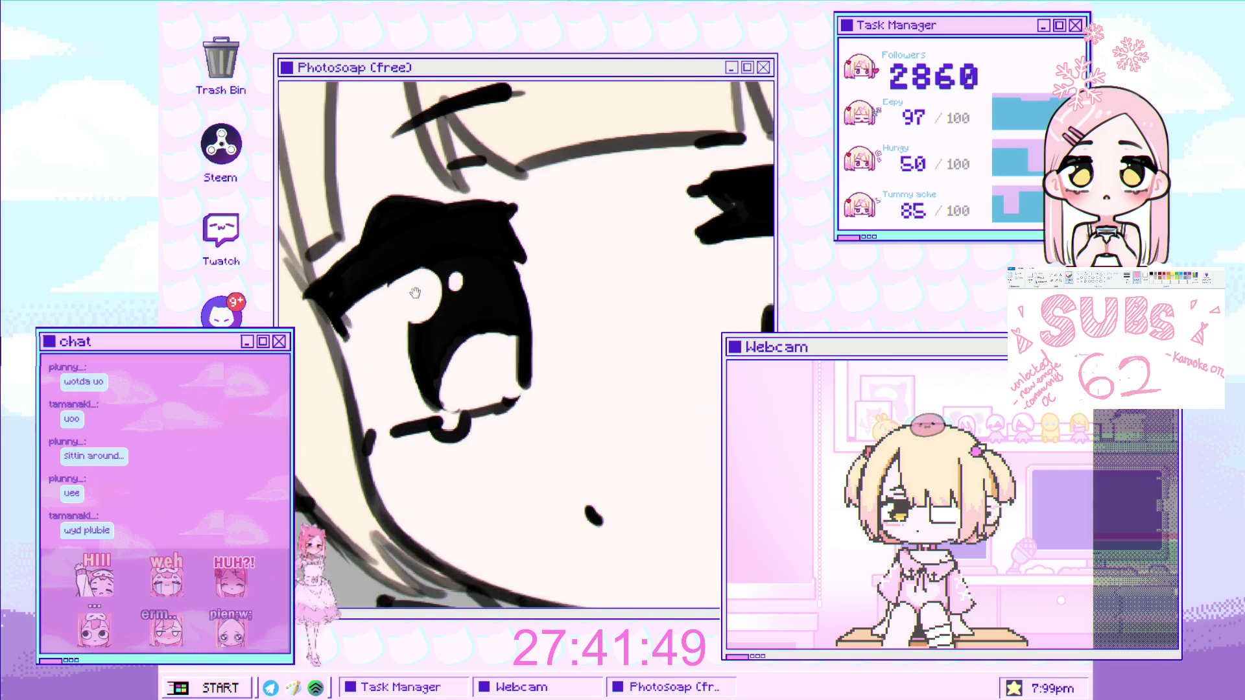
scroll(467, 272, "up", 2)
scroll(467, 323, "up", 2)
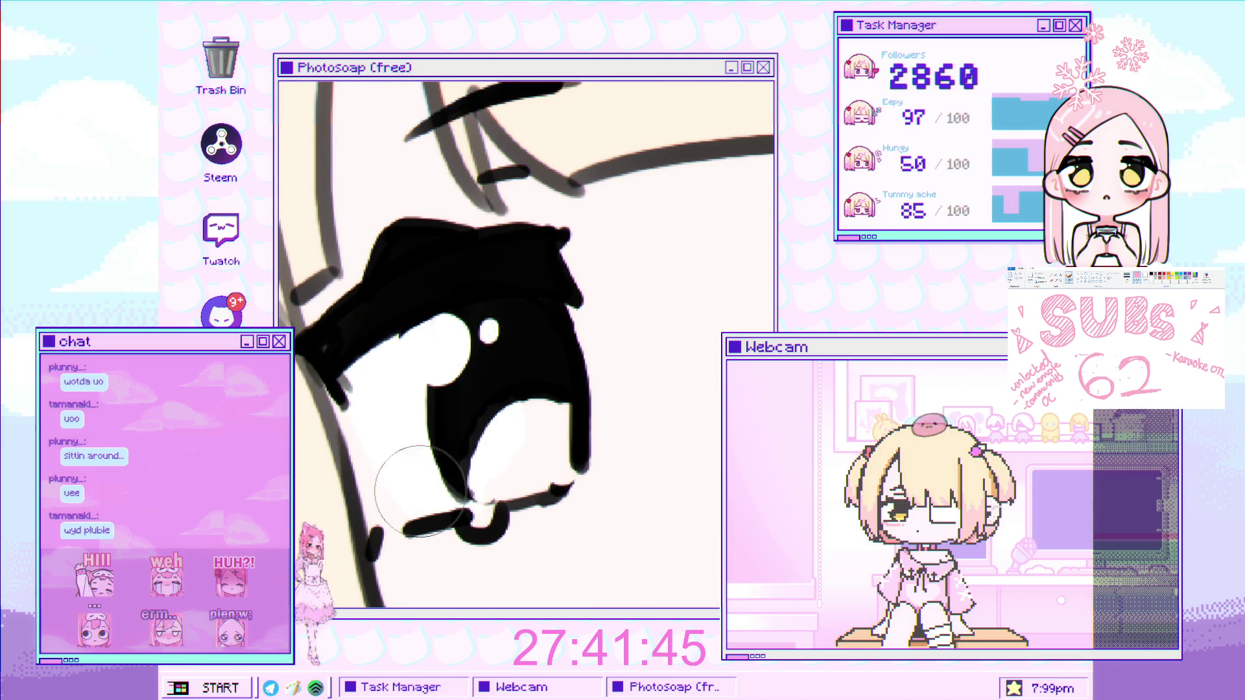
left_click_drag(473, 454, 532, 454)
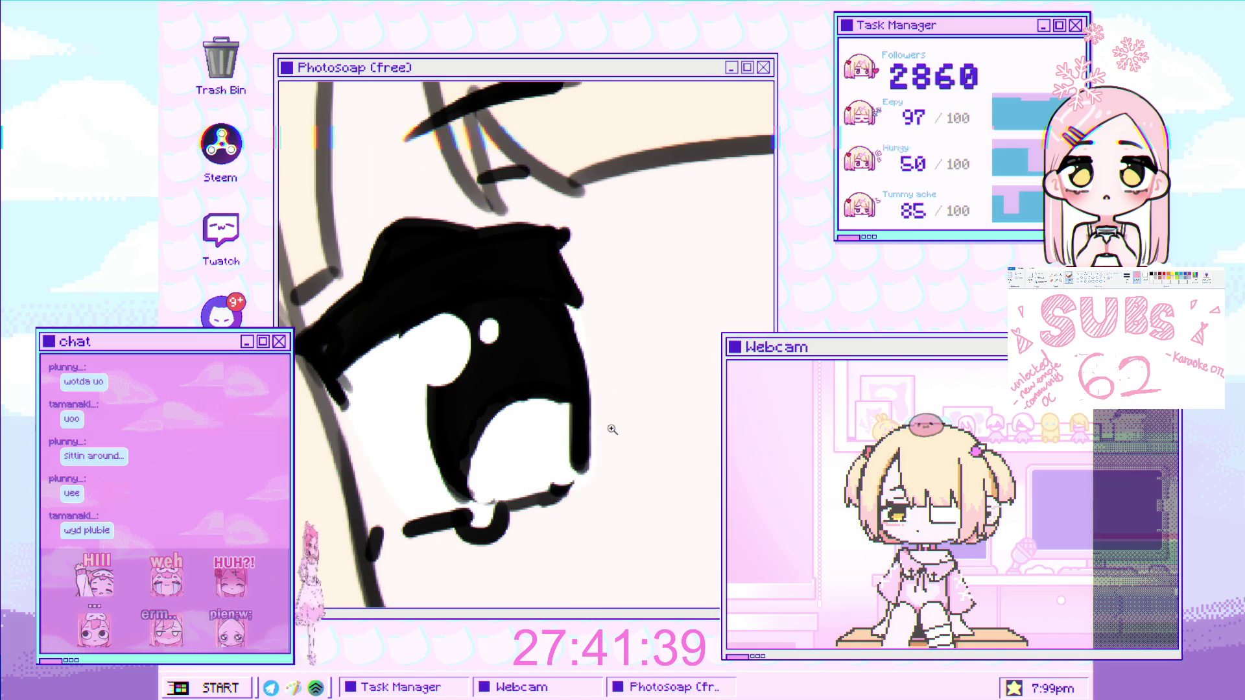
scroll(397, 369, "down", 3)
scroll(397, 369, "up", 4)
mouse_move(454, 324)
left_mouse_down()
mouse_move(580, 350)
mouse_move(556, 330)
left_mouse_up()
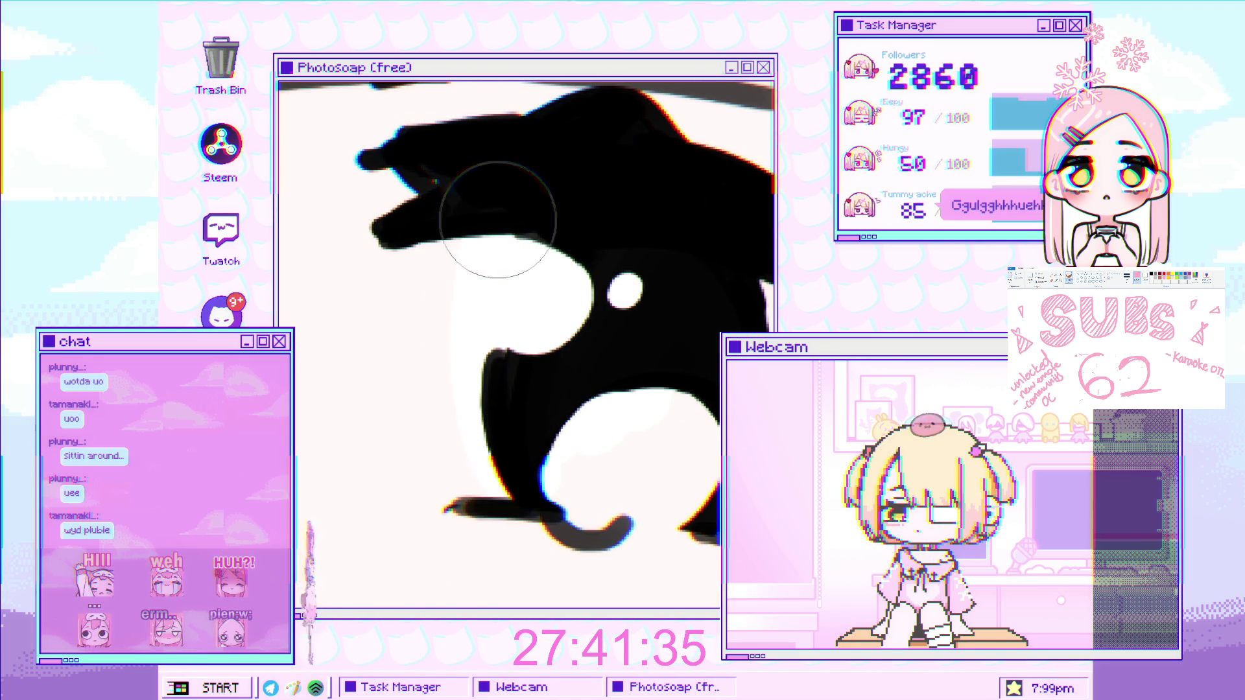
key("v")
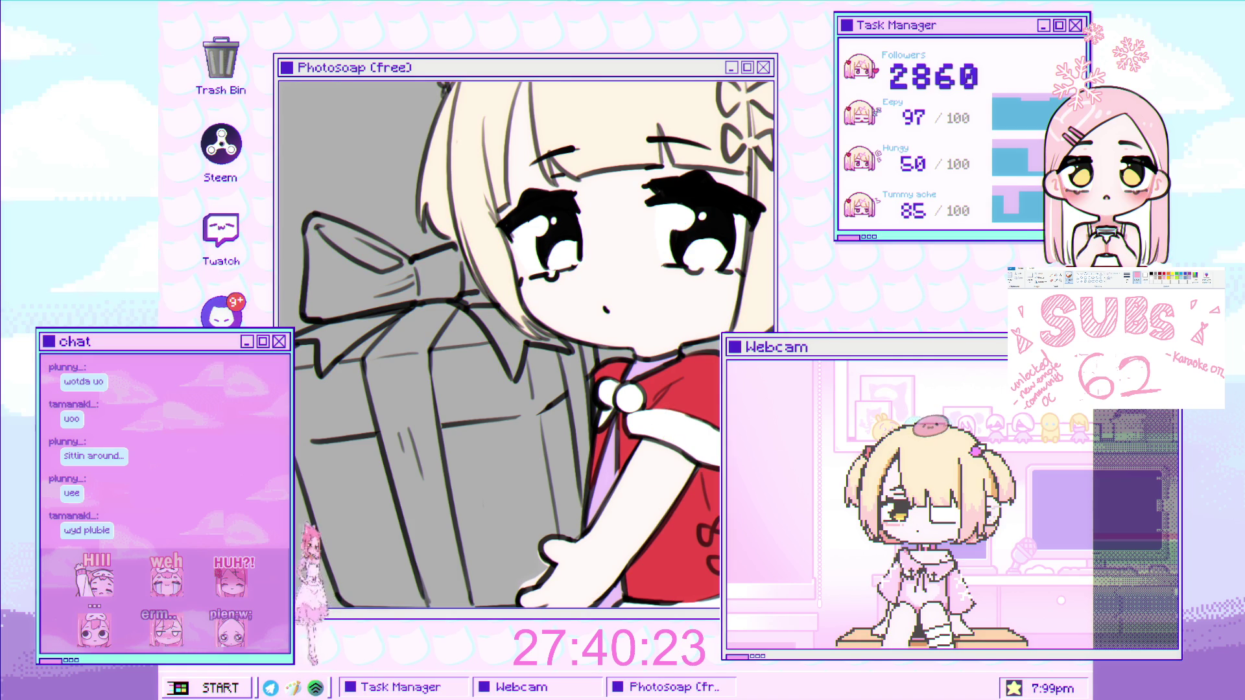
Paint white over the grey on the gift box top and down its left side.
scroll(601, 309, "up", 2)
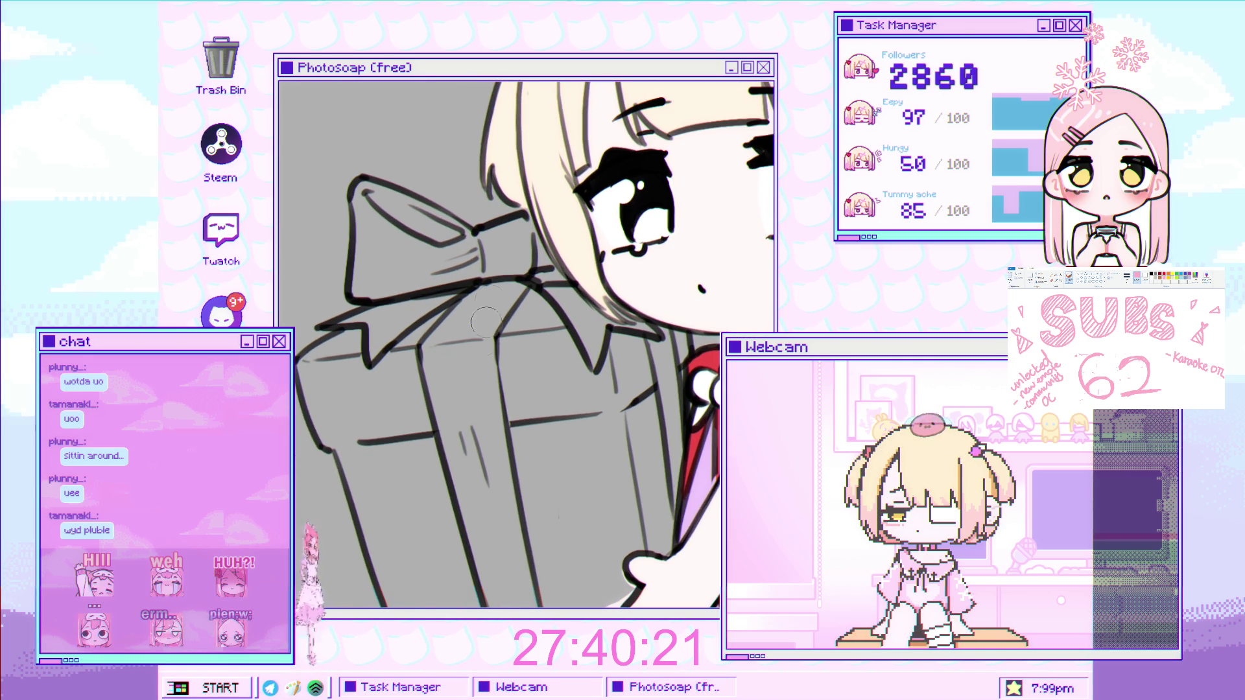
left_click_drag(482, 295, 412, 506)
key("ctrl+z")
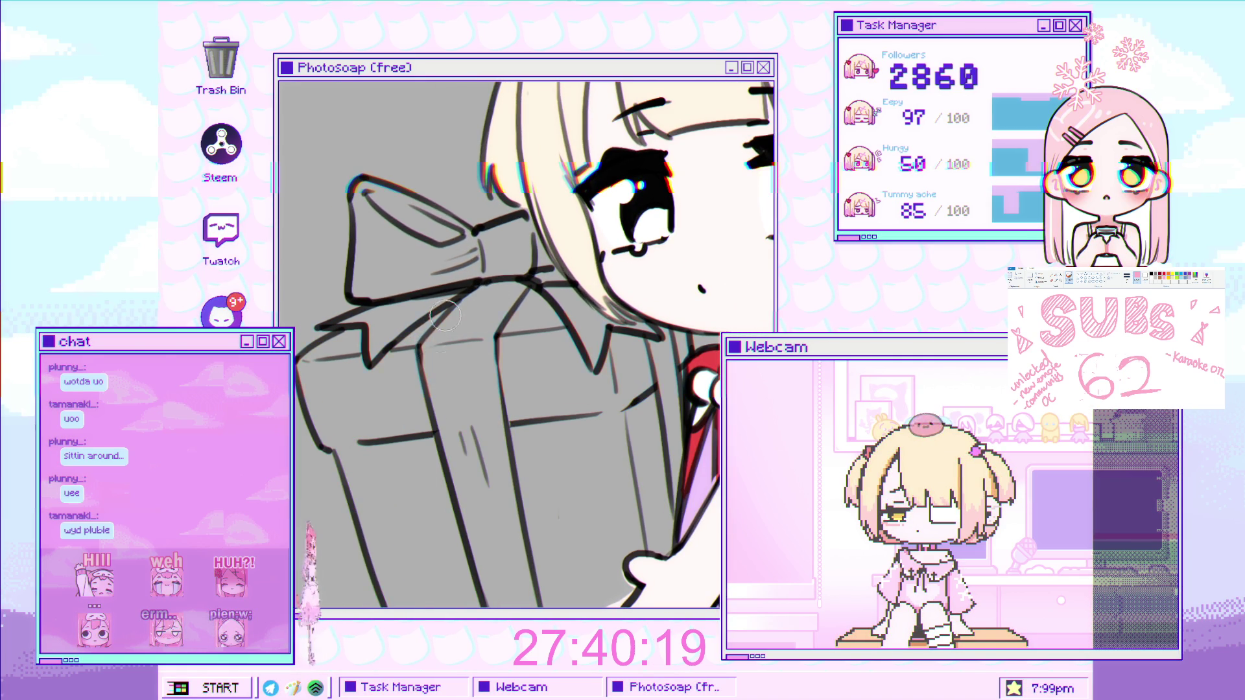
left_click_drag(454, 305, 403, 368)
mouse_move(433, 307)
left_mouse_down()
mouse_move(316, 361)
mouse_move(325, 444)
left_mouse_up()
left_click_drag(311, 379, 353, 460)
left_click_drag(321, 363, 441, 538)
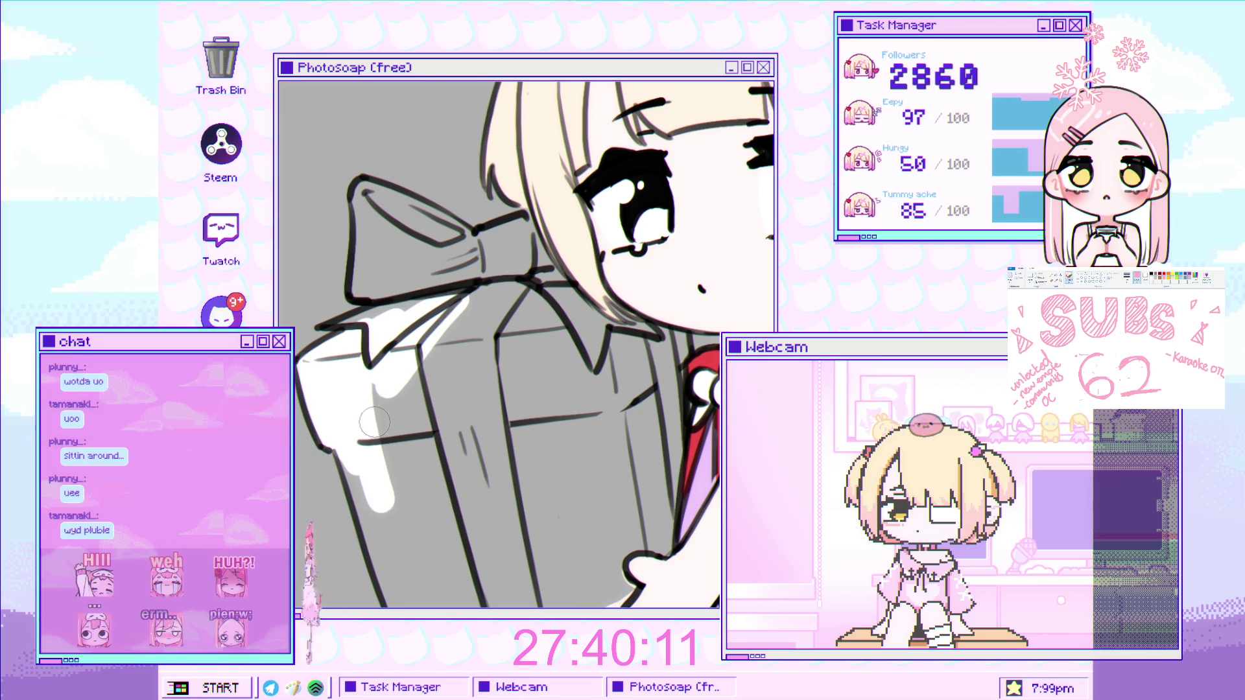
scroll(369, 389, "down", 3)
mouse_move(369, 389)
left_mouse_down()
mouse_move(363, 480)
mouse_move(389, 518)
mouse_move(448, 532)
mouse_move(395, 429)
left_mouse_up()
Whiten the box's bottom edge, the edge by the hand, and the grey near collar and arm.
key("[")
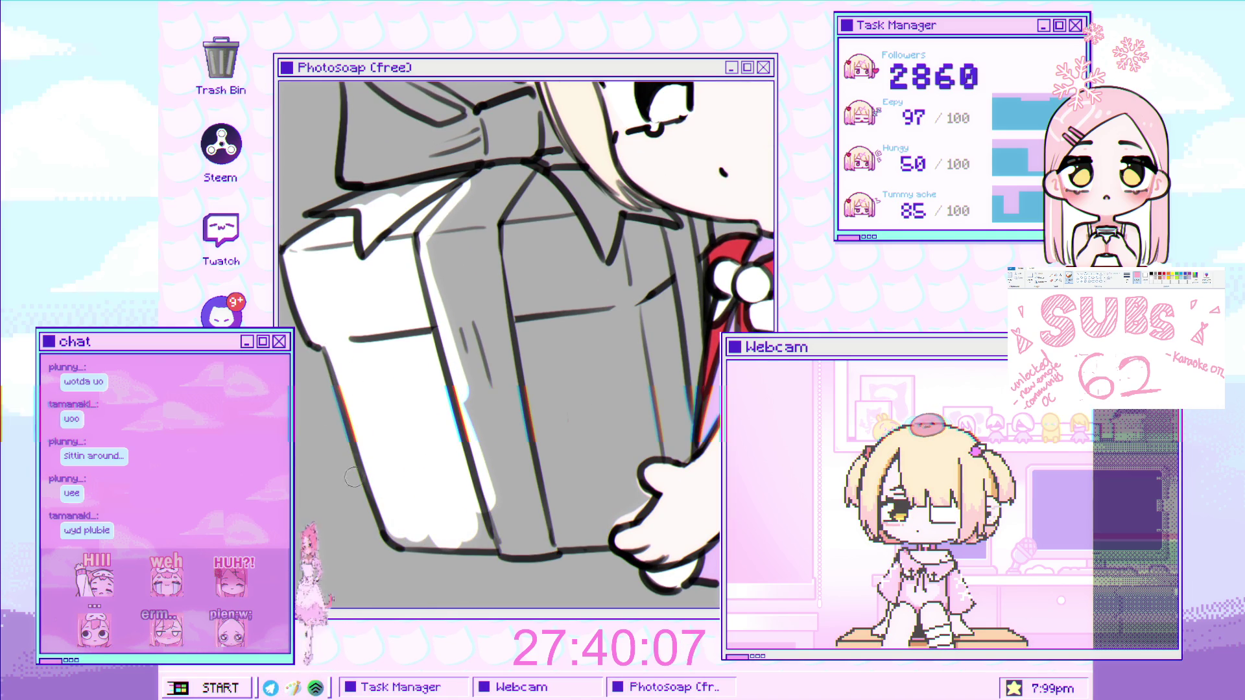
key("bracketright")
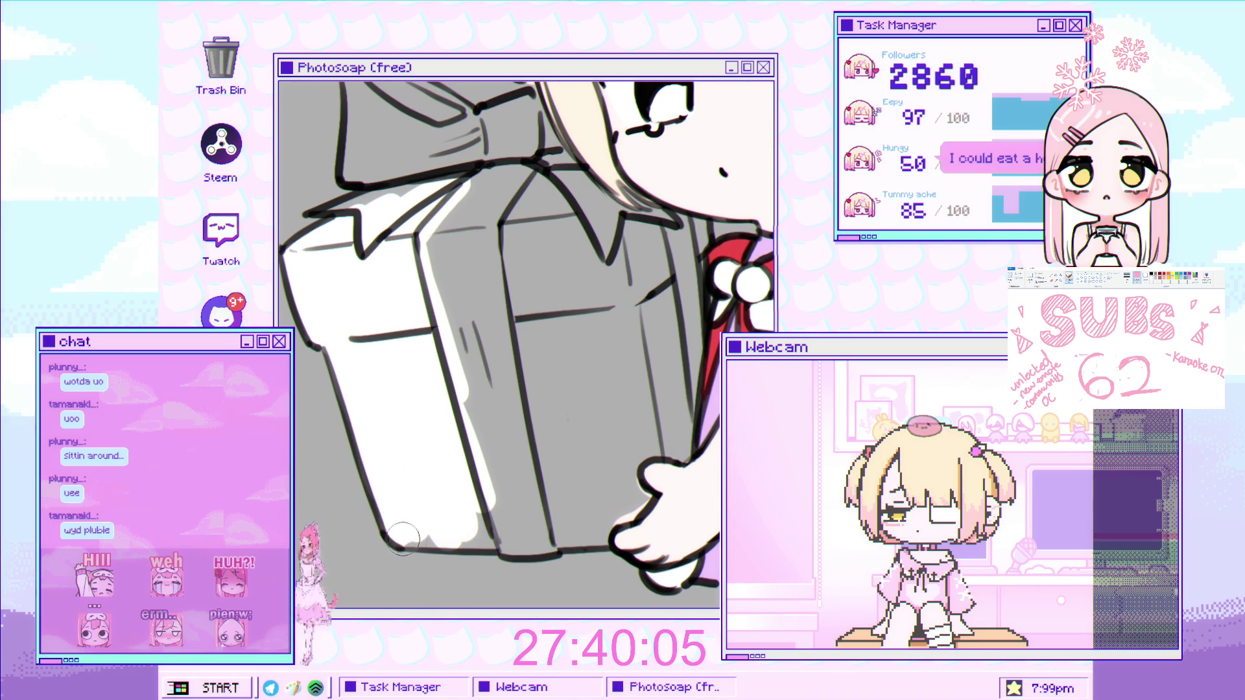
left_click_drag(428, 538, 497, 539)
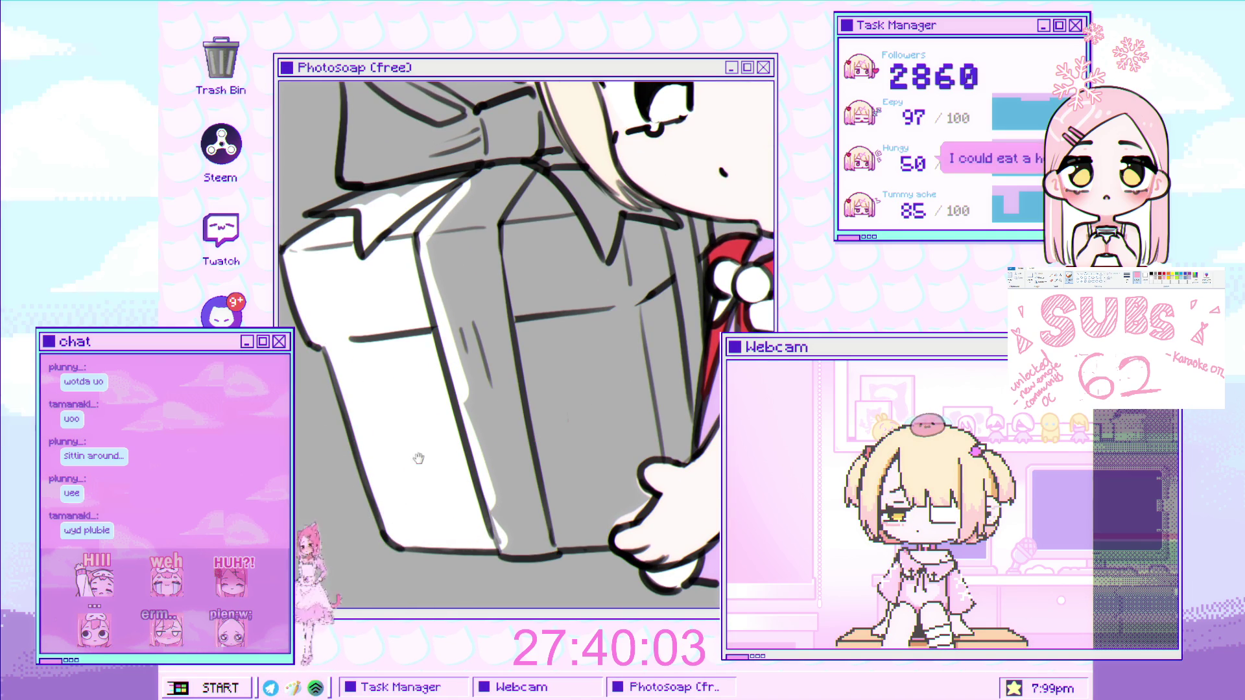
left_click_drag(432, 459, 429, 529)
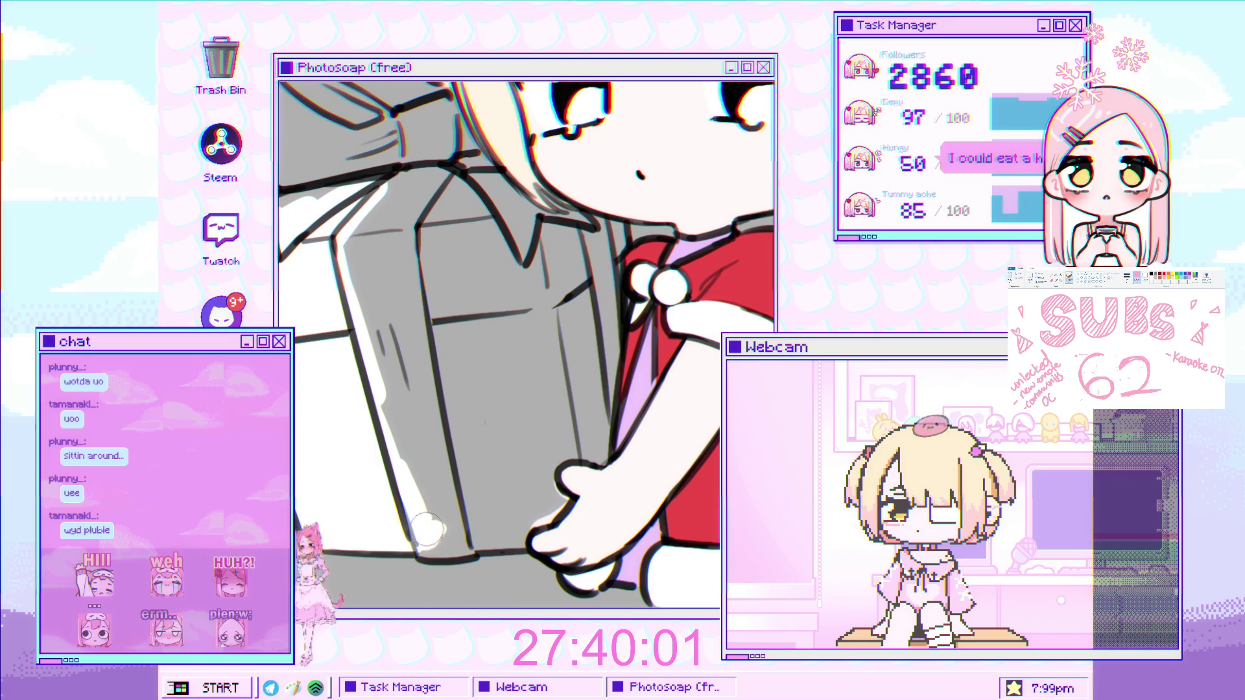
mouse_move(517, 538)
left_mouse_down()
mouse_move(543, 495)
mouse_move(492, 368)
mouse_move(429, 302)
mouse_move(512, 363)
left_mouse_up()
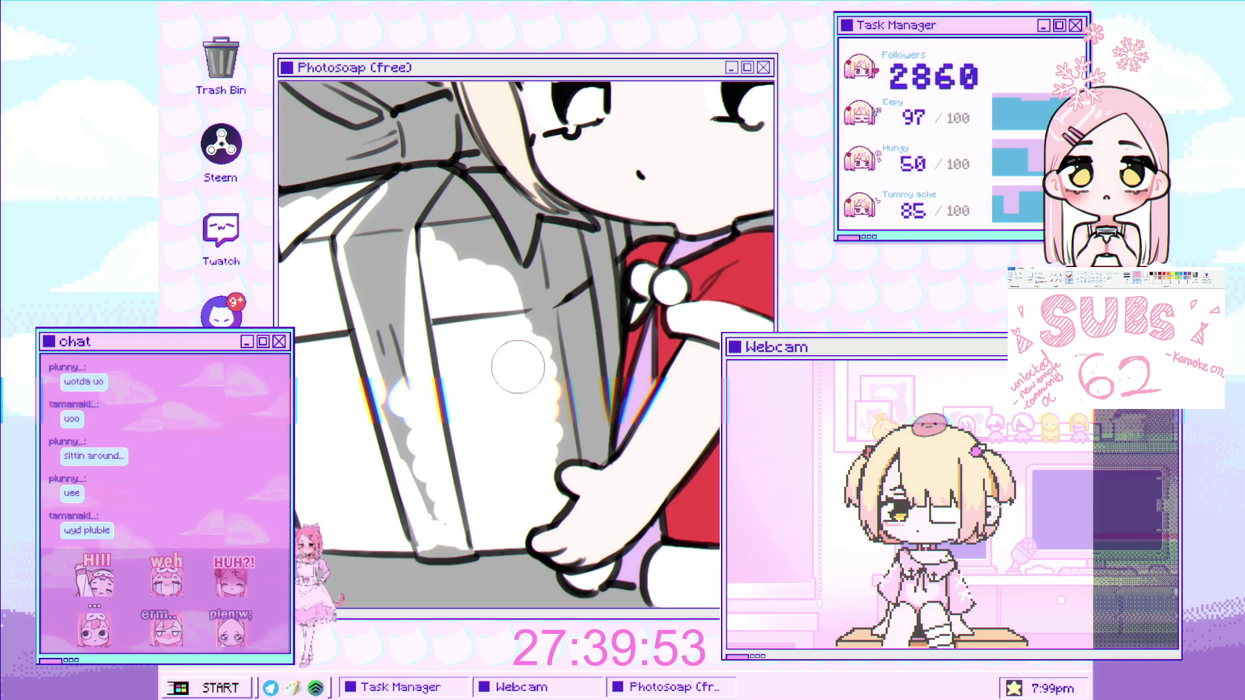
scroll(454, 311, "up", 3)
left_click_drag(438, 295, 551, 453)
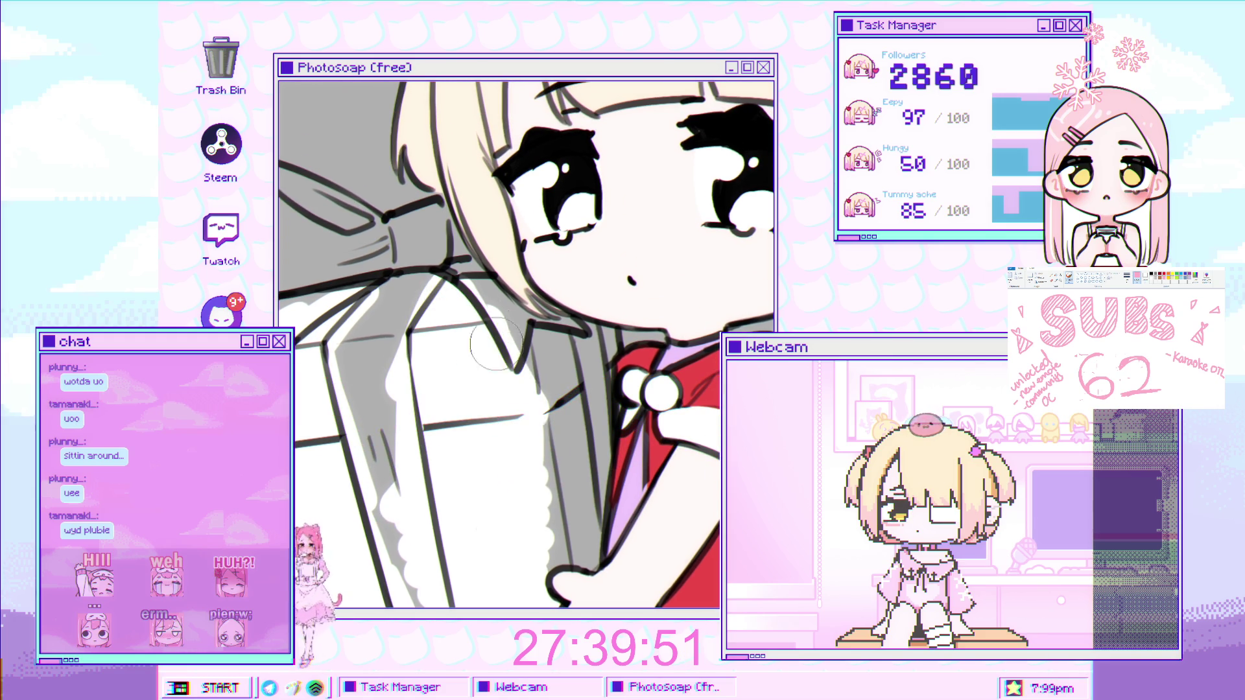
scroll(445, 404, "down", 2)
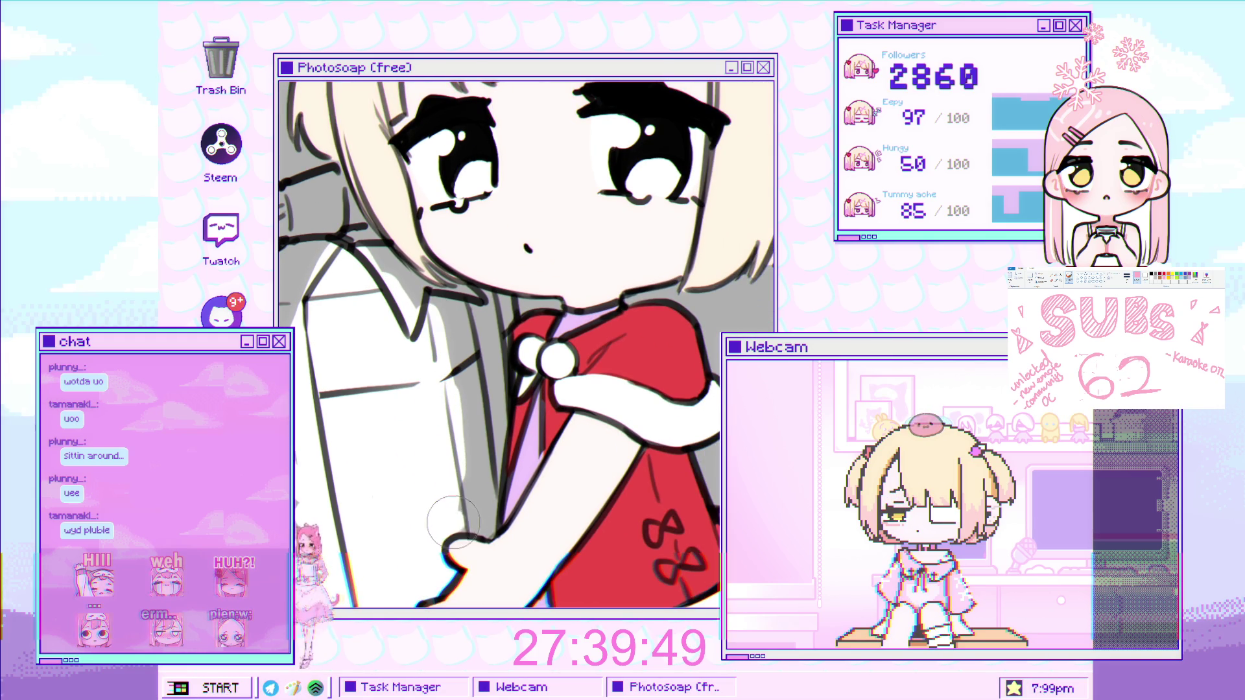
left_click_drag(483, 529, 471, 432)
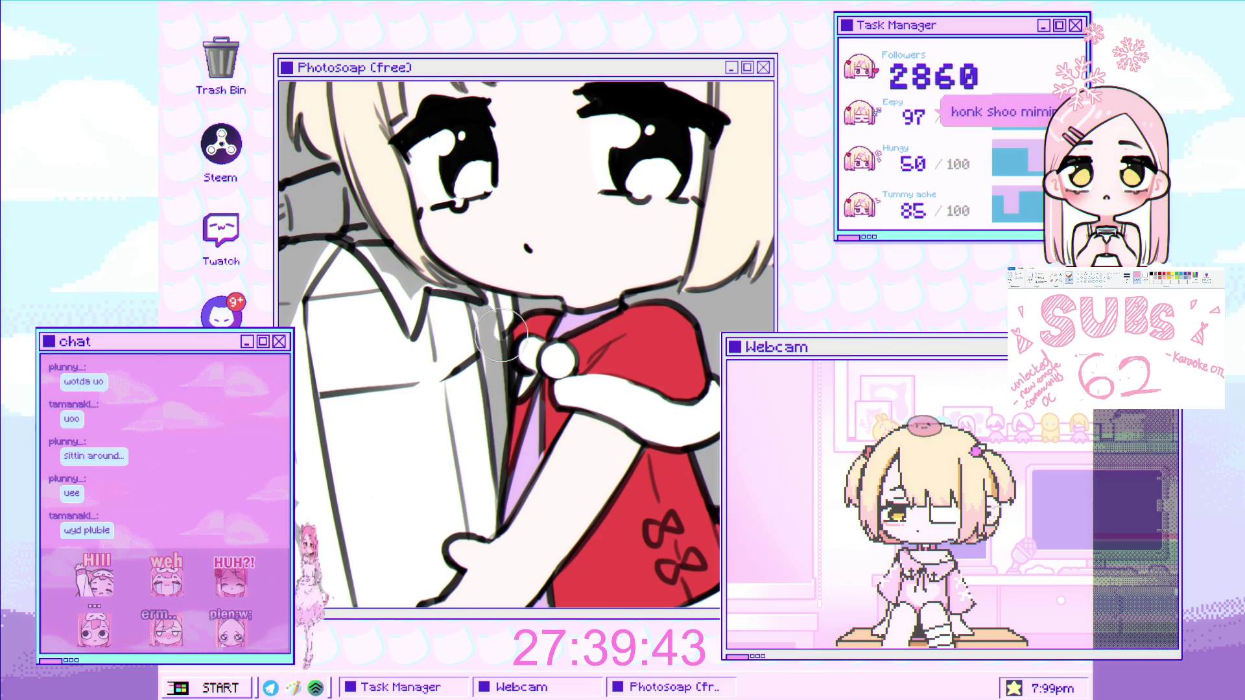
scroll(480, 344, "up", 3)
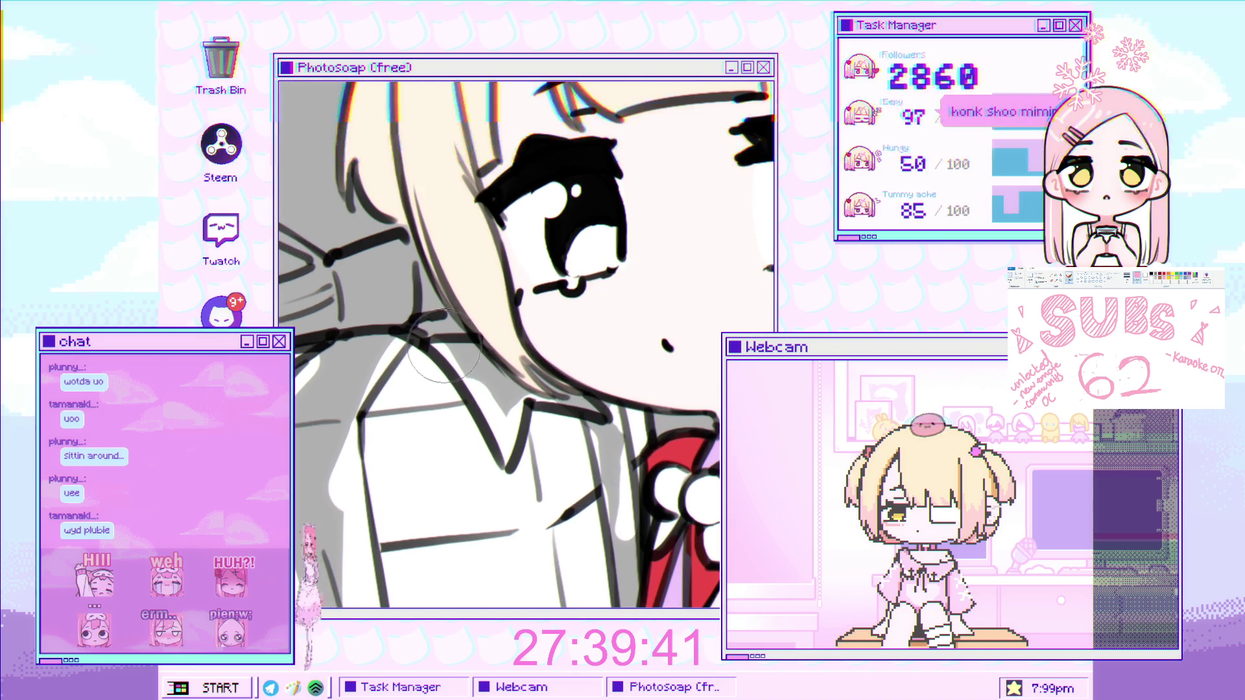
scroll(408, 386, "down", 5)
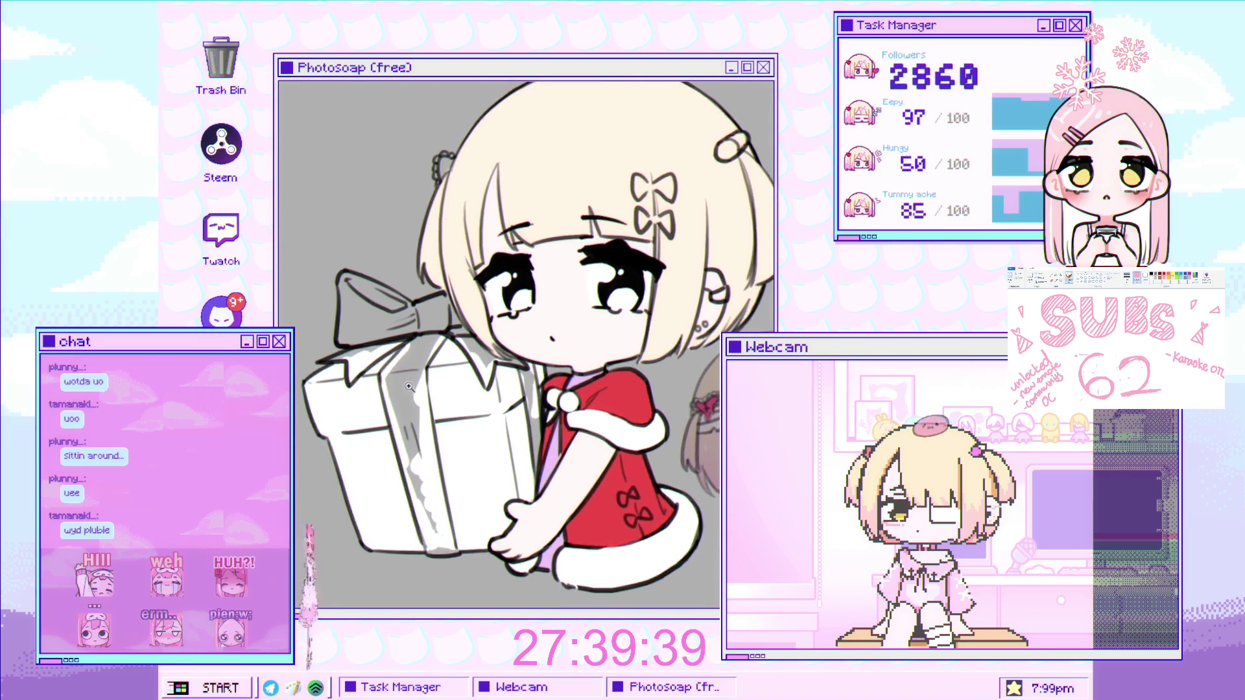
scroll(408, 386, "up", 5)
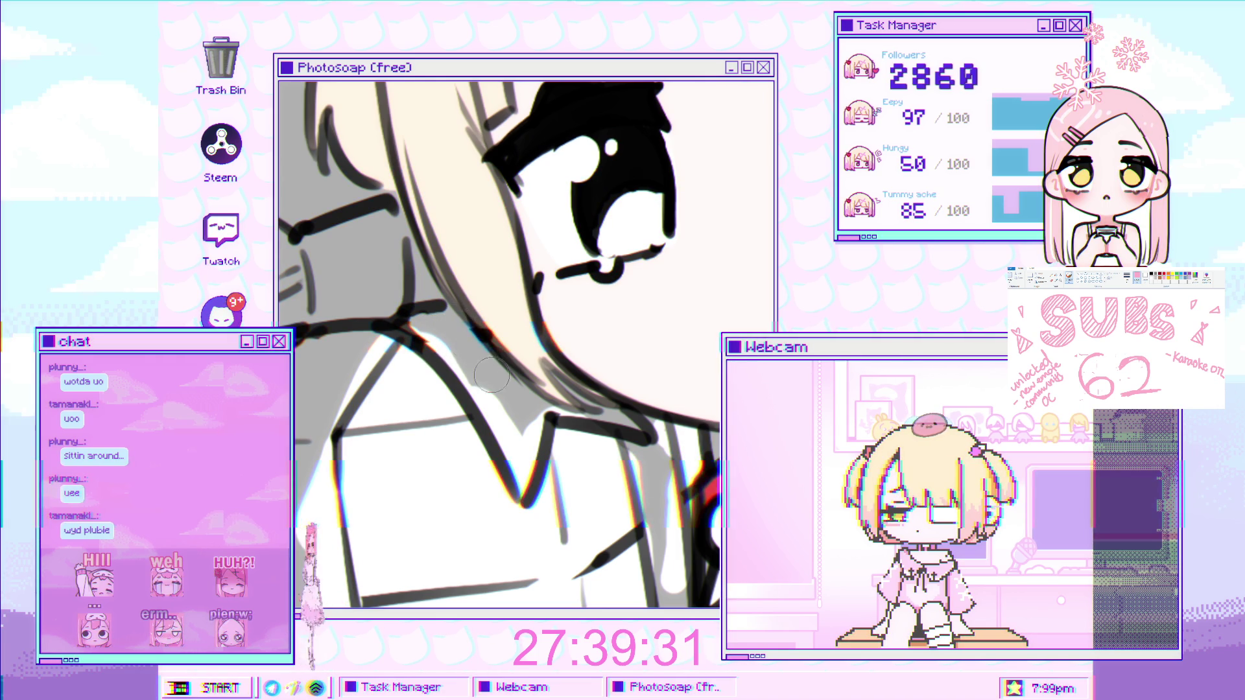
scroll(496, 387, "down", 3)
scroll(496, 387, "down", 2)
scroll(512, 350, "down", 2)
scroll(528, 306, "up", 7)
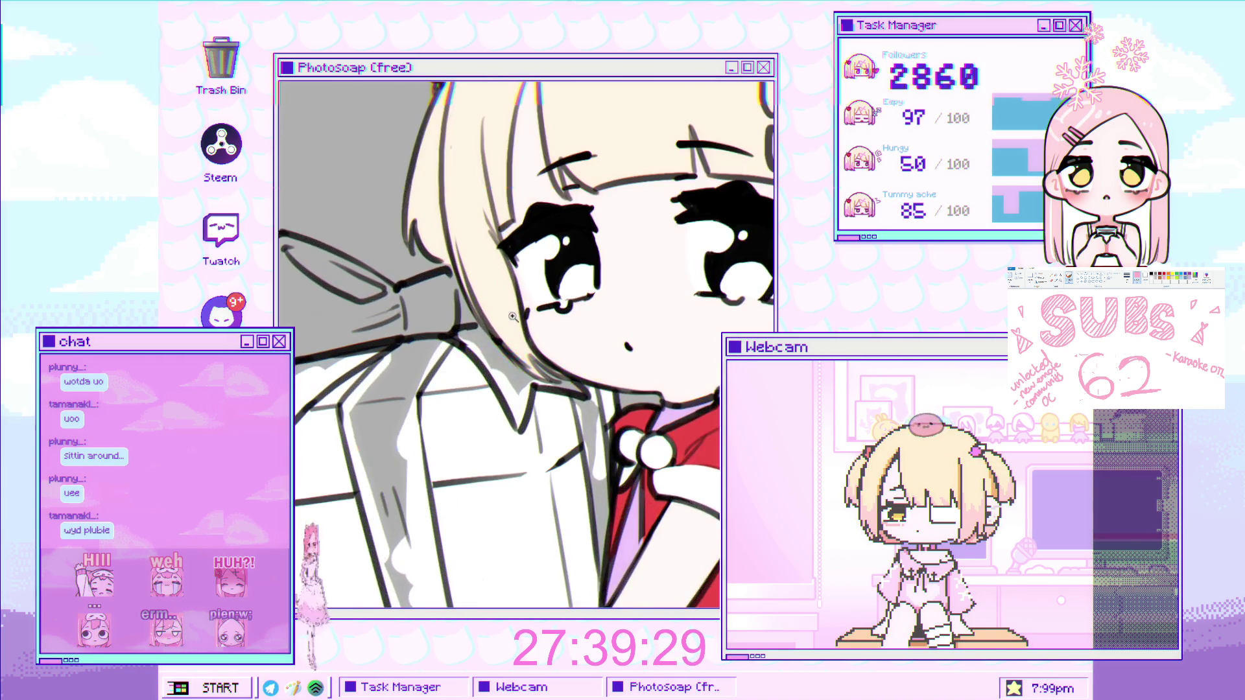
scroll(529, 306, "up", 2)
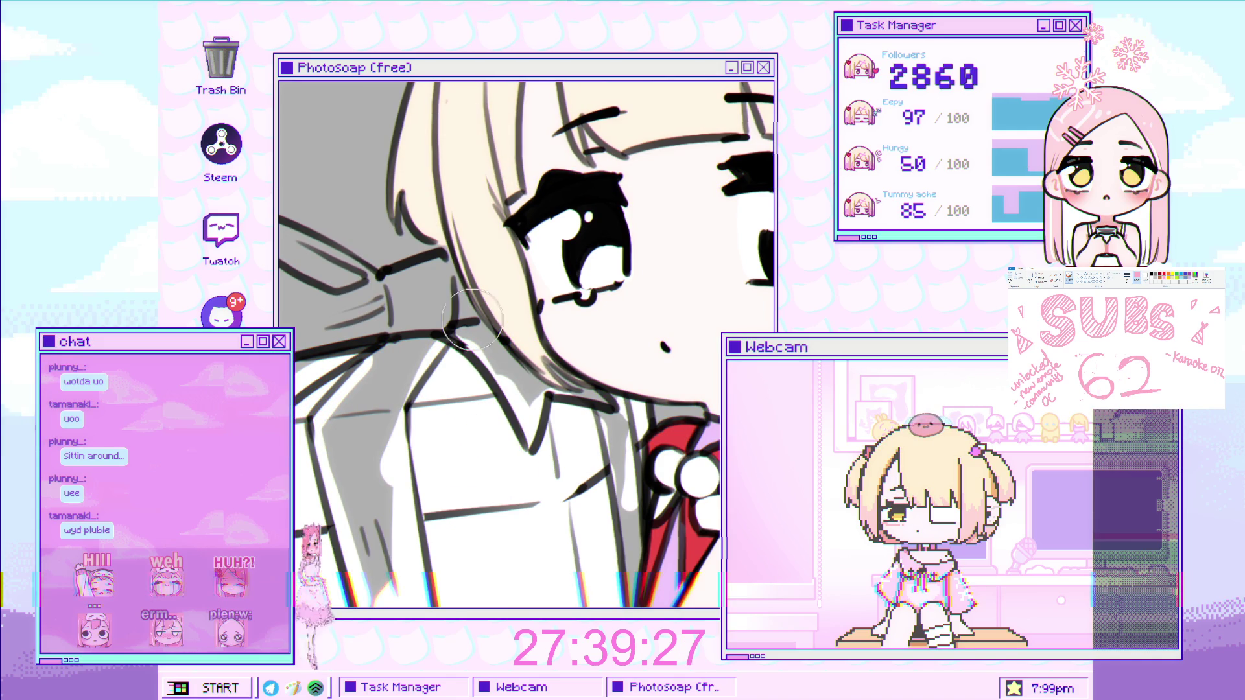
scroll(480, 318, "down", 5)
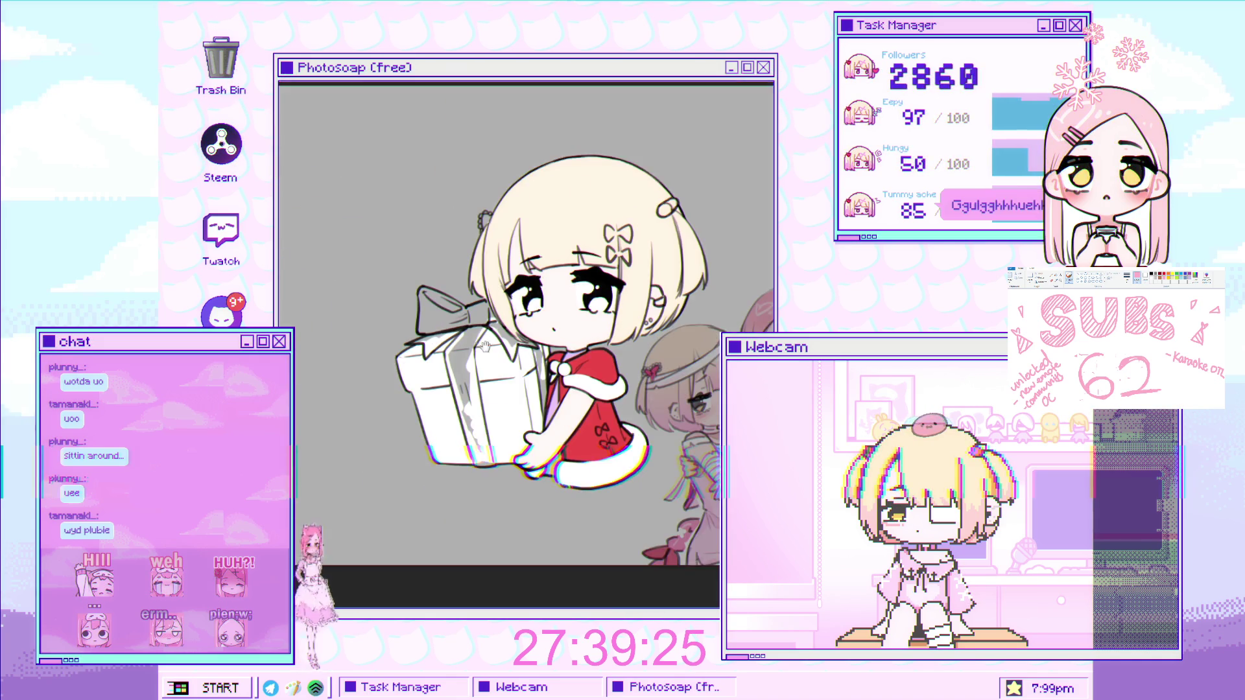
scroll(480, 385, "up", 3)
scroll(480, 385, "up", 2)
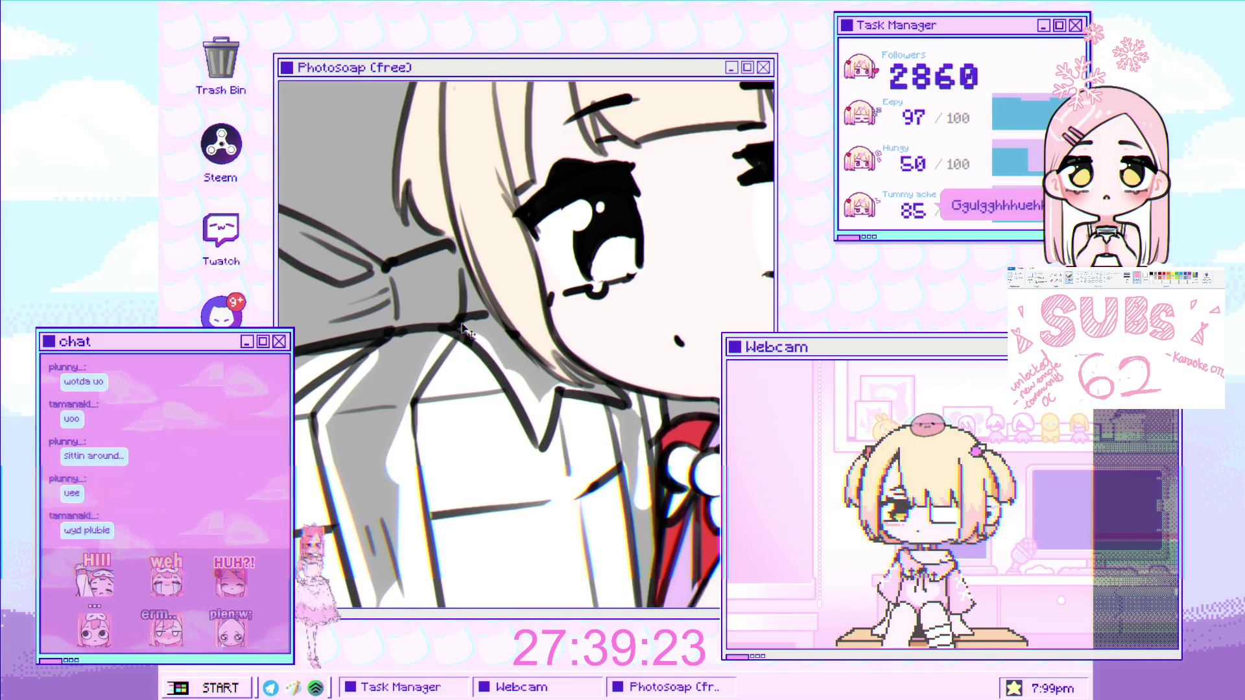
scroll(458, 353, "down", 3)
scroll(480, 330, "down", 1)
scroll(499, 317, "up", 2)
scroll(517, 300, "up", 2)
scroll(457, 152, "down", 3)
scroll(547, 295, "up", 3)
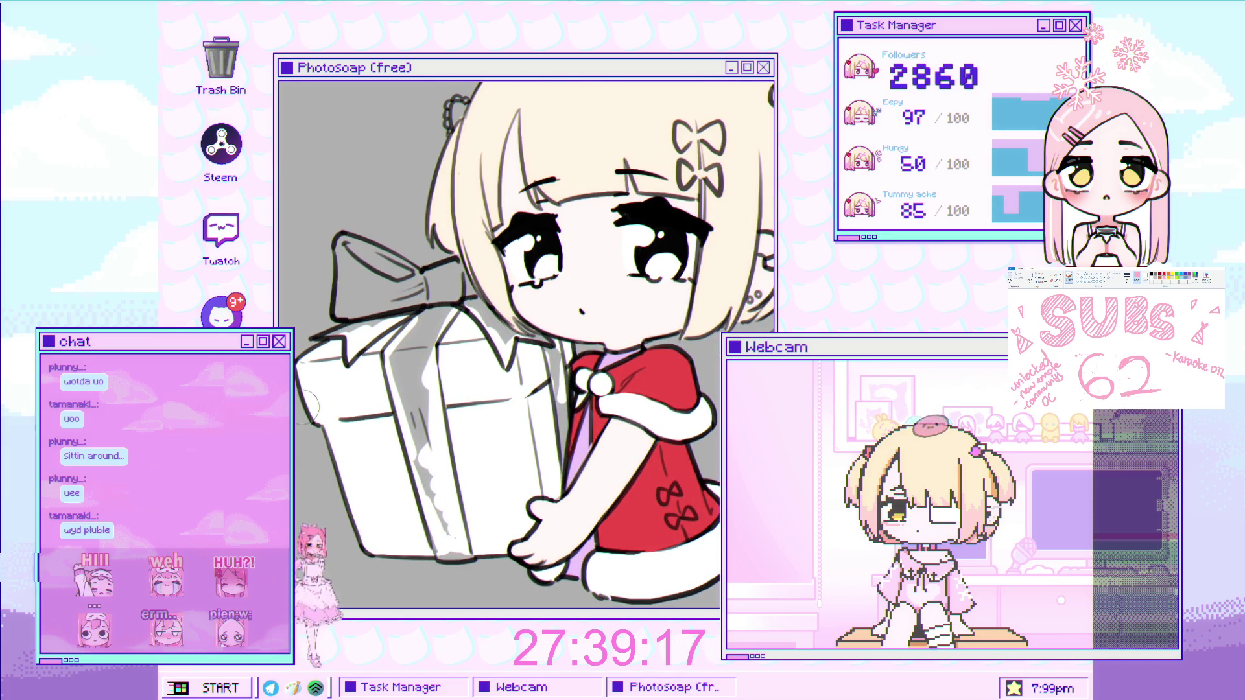
scroll(473, 304, "up", 5)
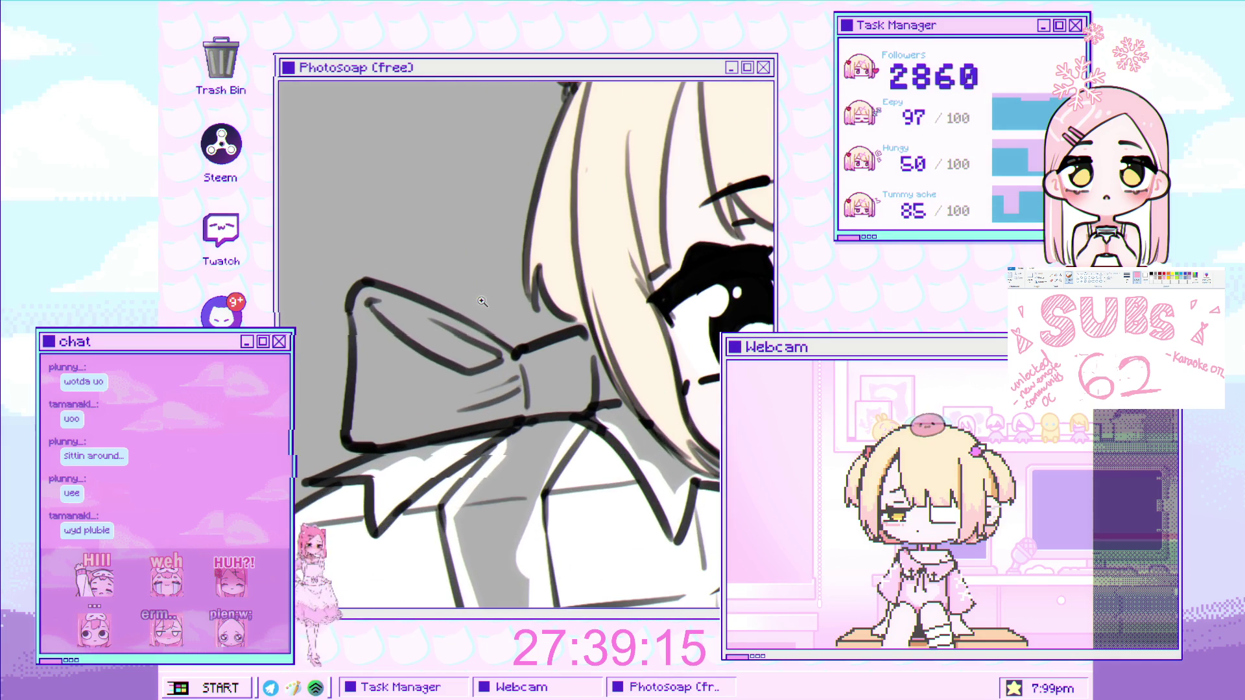
Shade the gift bow's left lobe, lower edge and knot with grey.
scroll(389, 376, "up", 2)
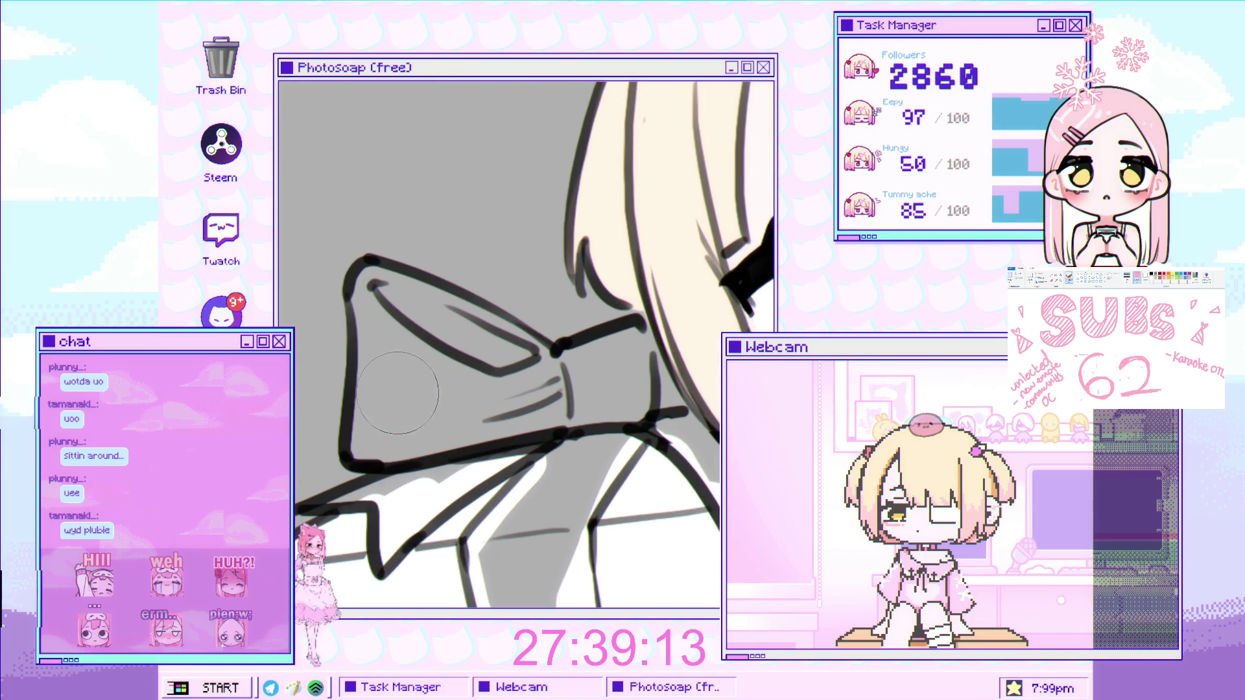
mouse_move(396, 379)
left_mouse_down()
mouse_move(373, 288)
mouse_move(412, 404)
mouse_move(355, 481)
left_mouse_up()
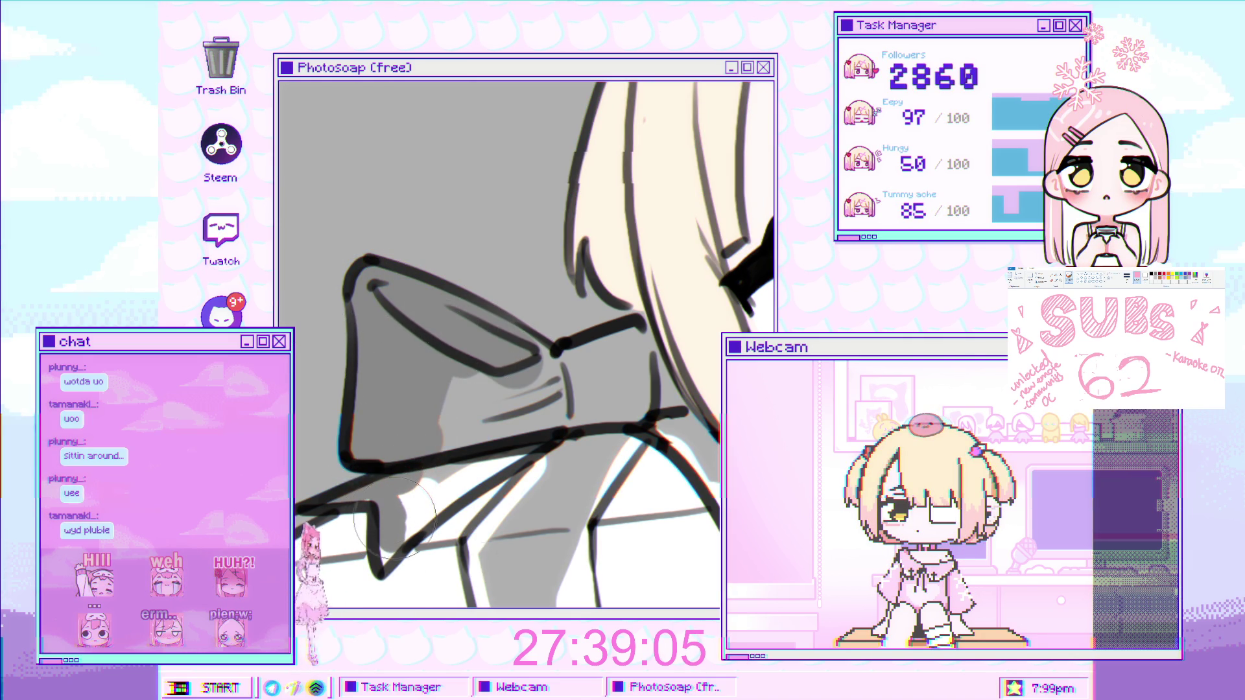
mouse_move(391, 512)
left_mouse_down()
mouse_move(389, 545)
mouse_move(512, 360)
mouse_move(485, 344)
left_mouse_up()
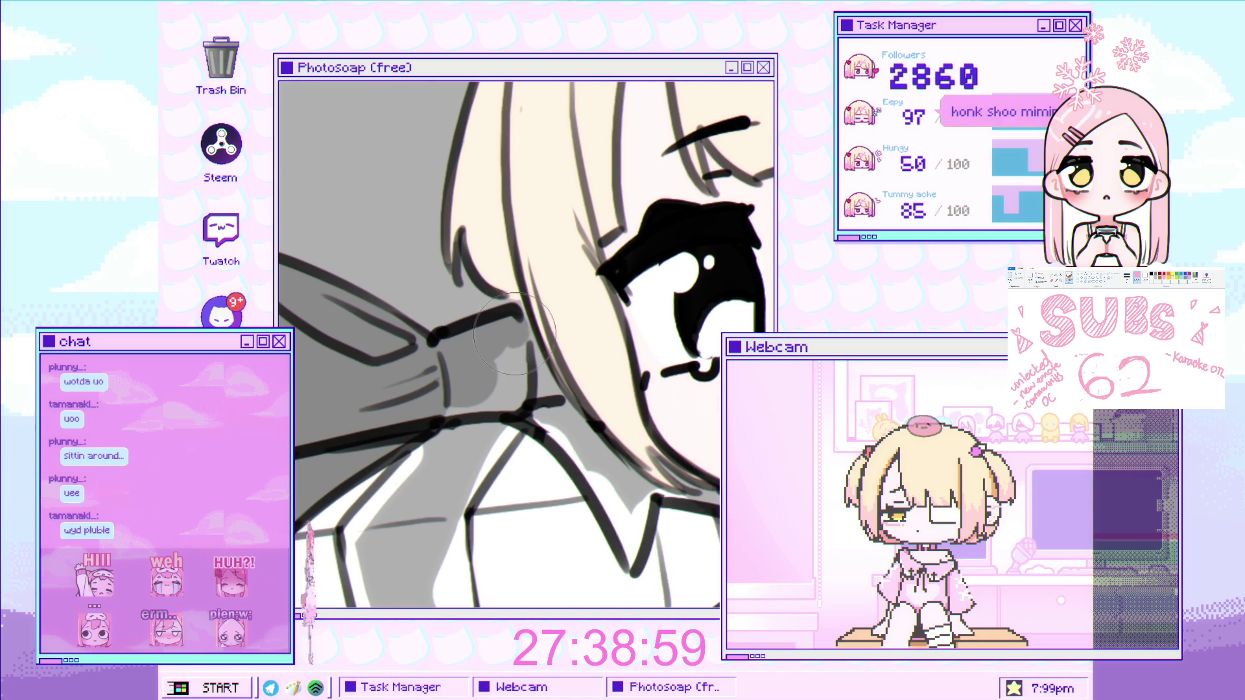
left_click_drag(517, 326, 523, 362)
mouse_move(549, 407)
left_mouse_down()
mouse_move(436, 314)
mouse_move(501, 454)
mouse_move(508, 394)
mouse_move(563, 415)
left_mouse_up()
left_click_drag(453, 337, 519, 210)
mouse_move(441, 213)
left_mouse_down()
mouse_move(389, 276)
mouse_move(415, 220)
mouse_move(389, 194)
mouse_move(328, 244)
mouse_move(305, 330)
mouse_move(363, 453)
mouse_move(383, 318)
mouse_move(394, 454)
mouse_move(336, 238)
left_mouse_up()
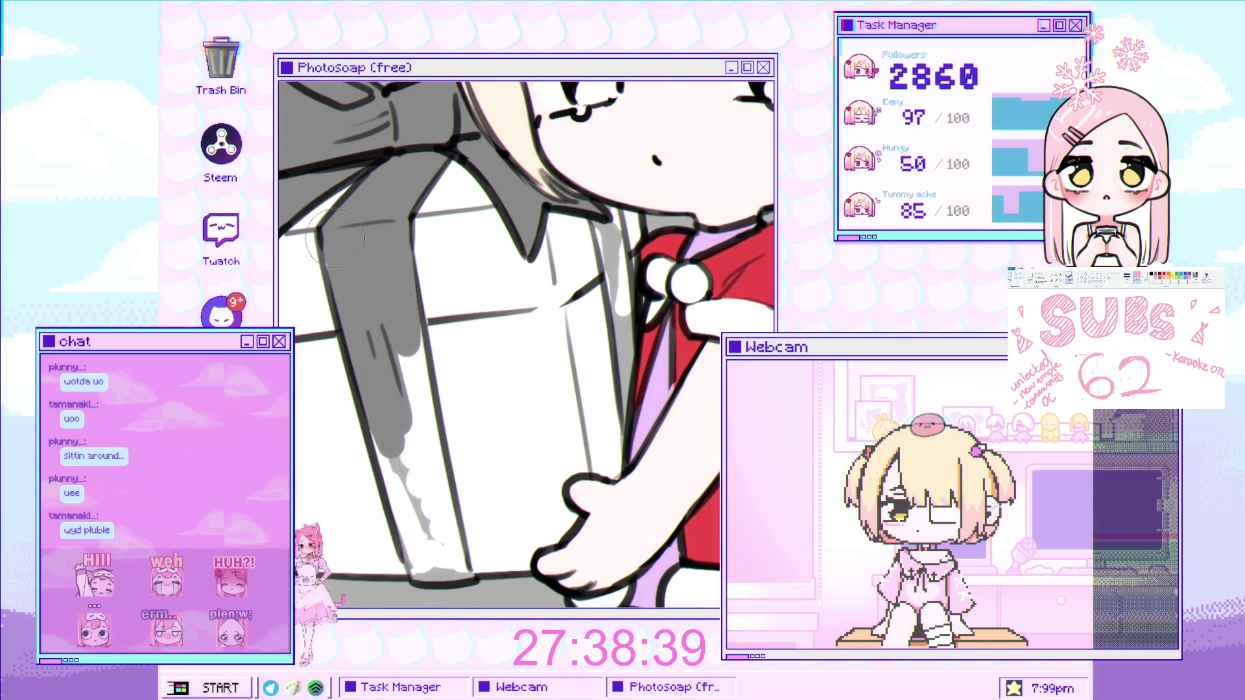
Darken the grey strip down the box's left edge and add grey near the bow.
left_click_drag(418, 467, 400, 293)
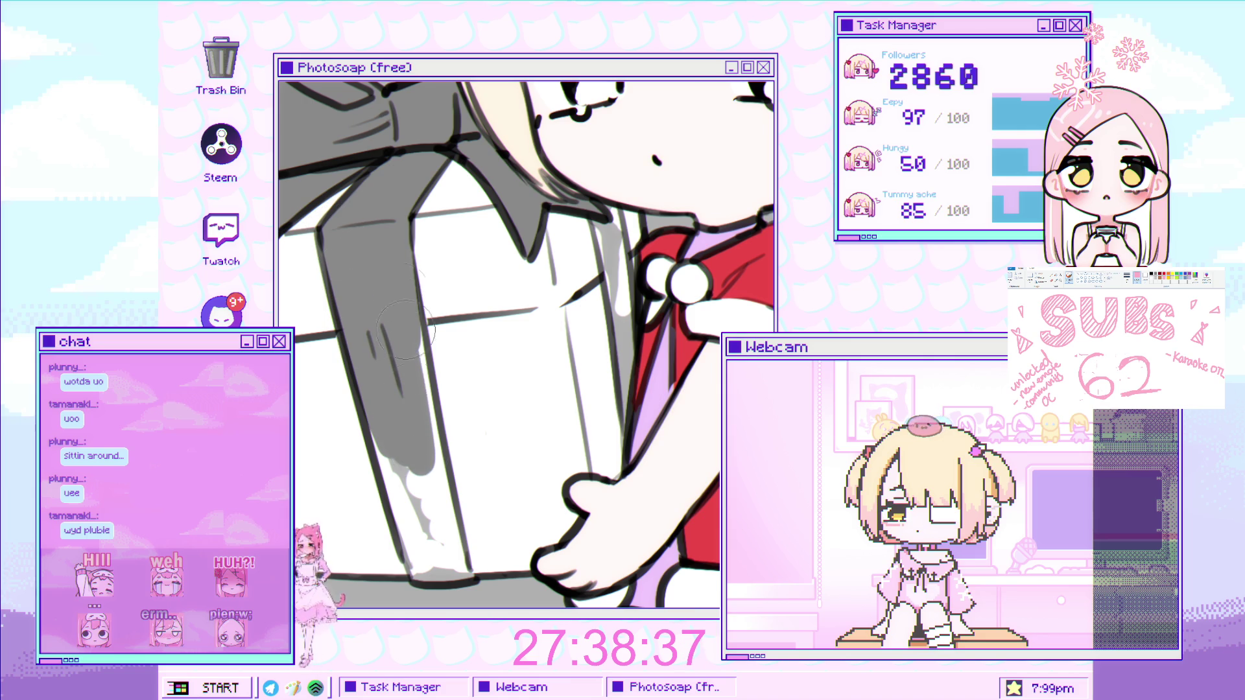
mouse_move(413, 383)
left_mouse_down()
mouse_move(415, 328)
mouse_move(414, 512)
left_mouse_up()
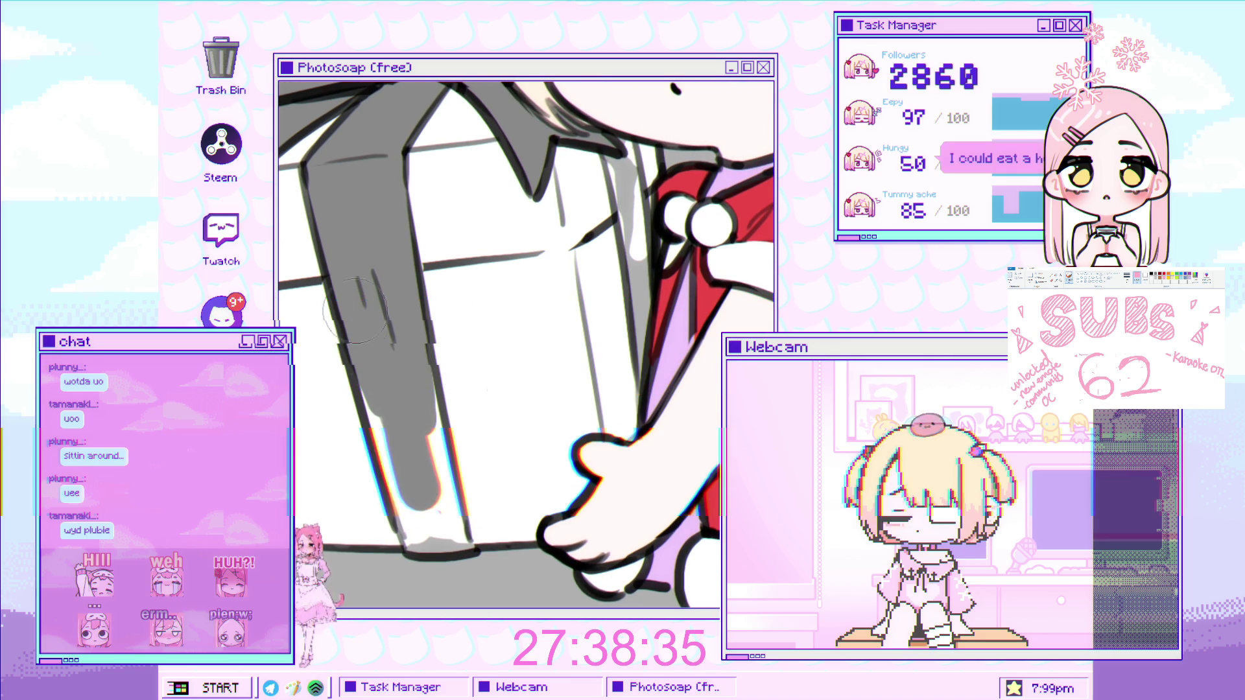
mouse_move(389, 454)
left_mouse_down()
mouse_move(412, 514)
mouse_move(463, 564)
left_mouse_up()
left_click_drag(436, 479, 440, 509)
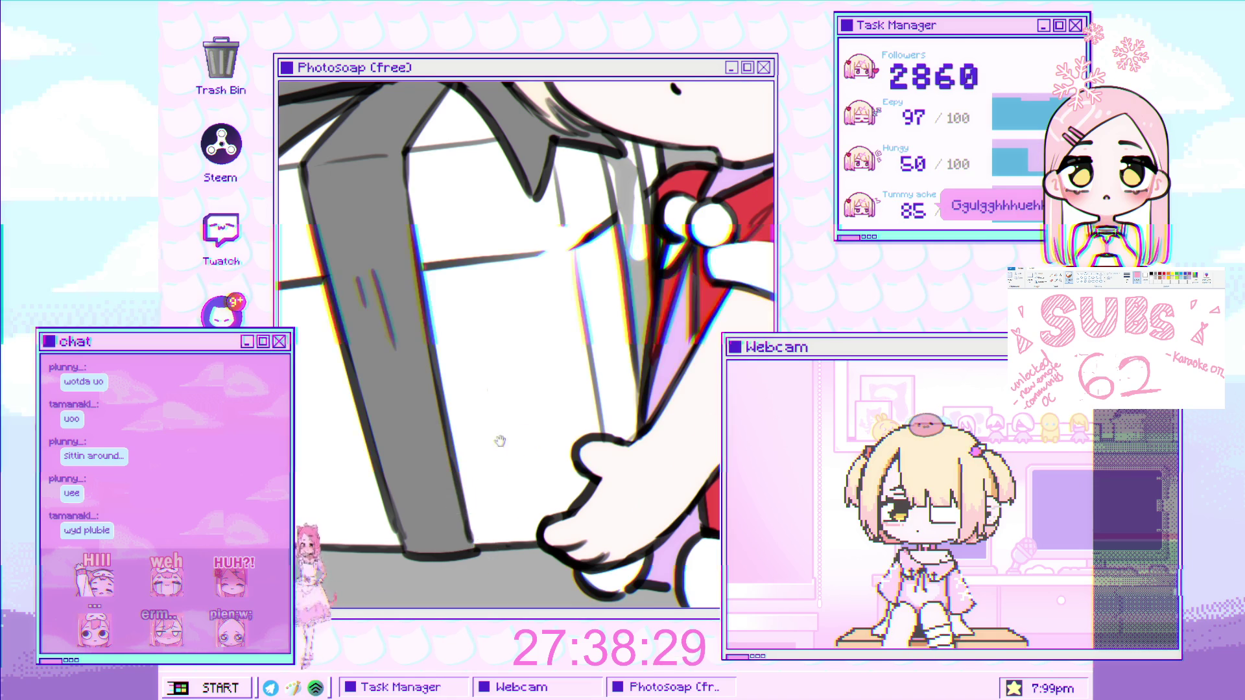
scroll(462, 540, "down", 5)
scroll(473, 364, "up", 5)
left_click_drag(457, 259, 486, 468)
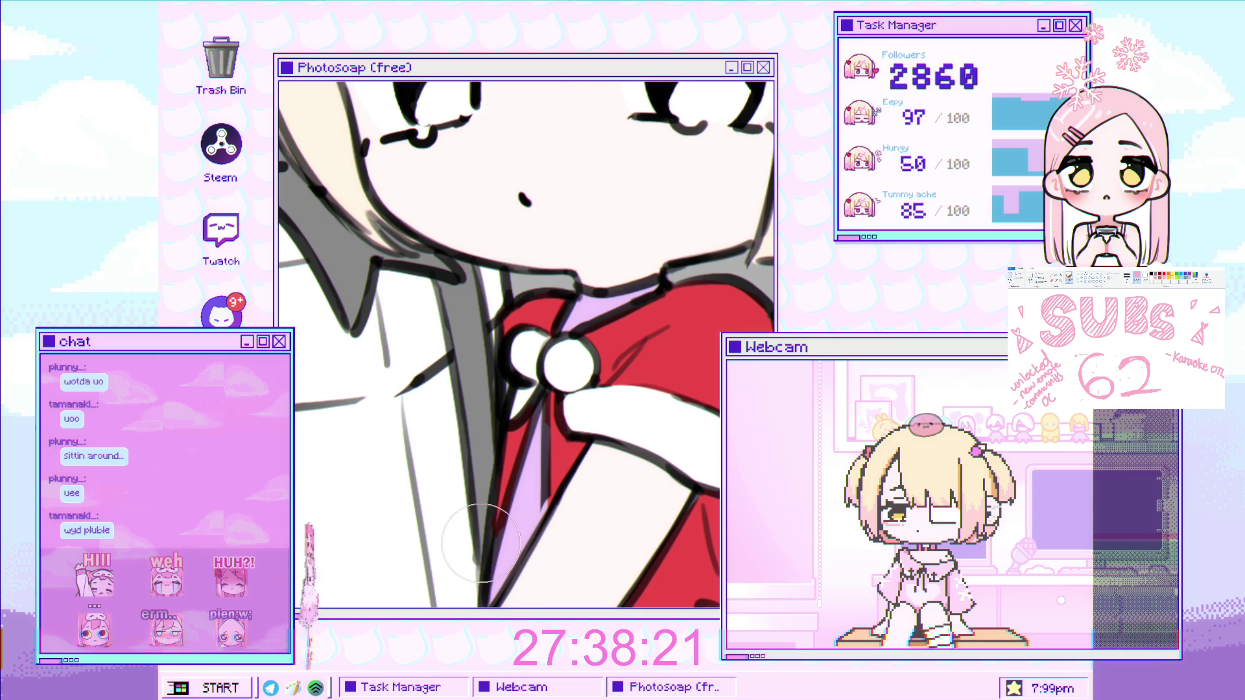
scroll(477, 506, "down", 3)
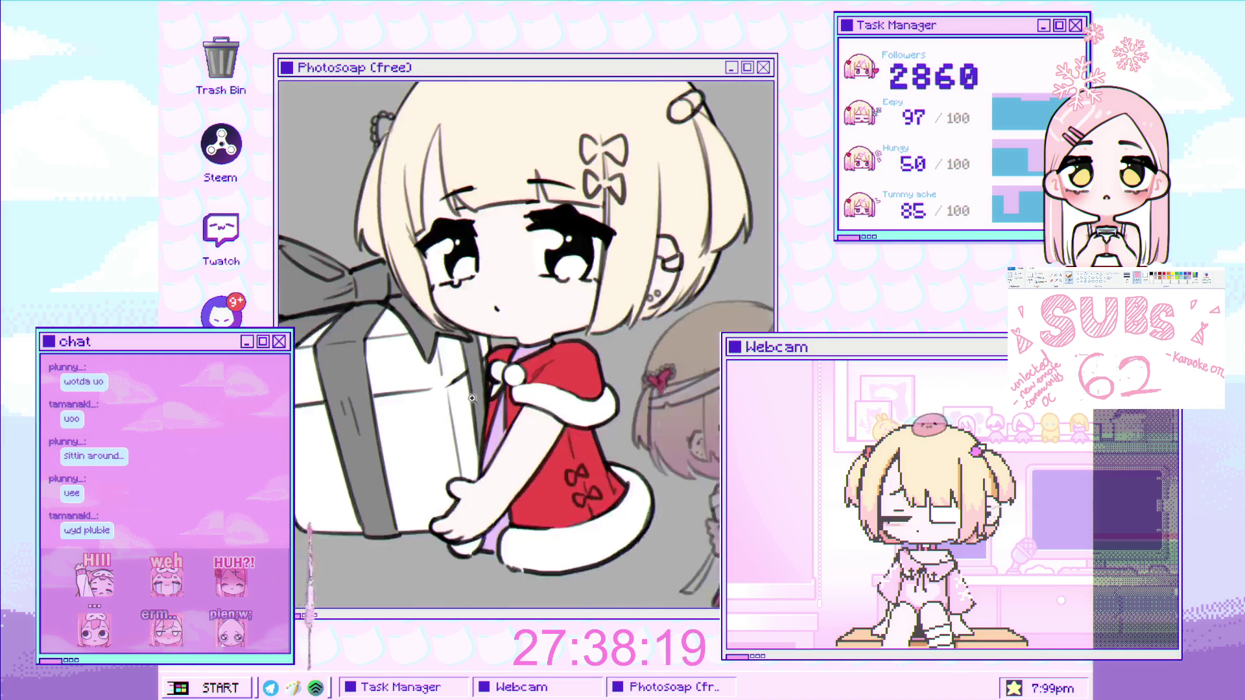
scroll(492, 454, "down", 2)
scroll(550, 296, "up", 5)
scroll(470, 446, "down", 2)
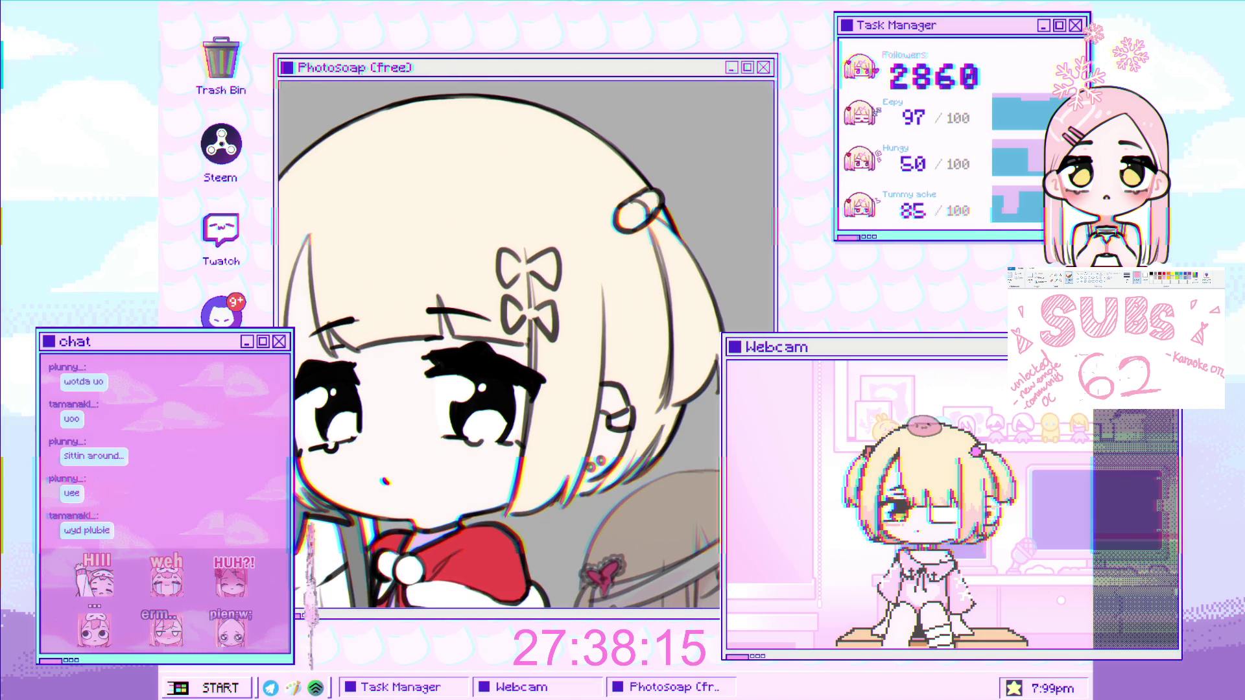
scroll(507, 256, "up", 2)
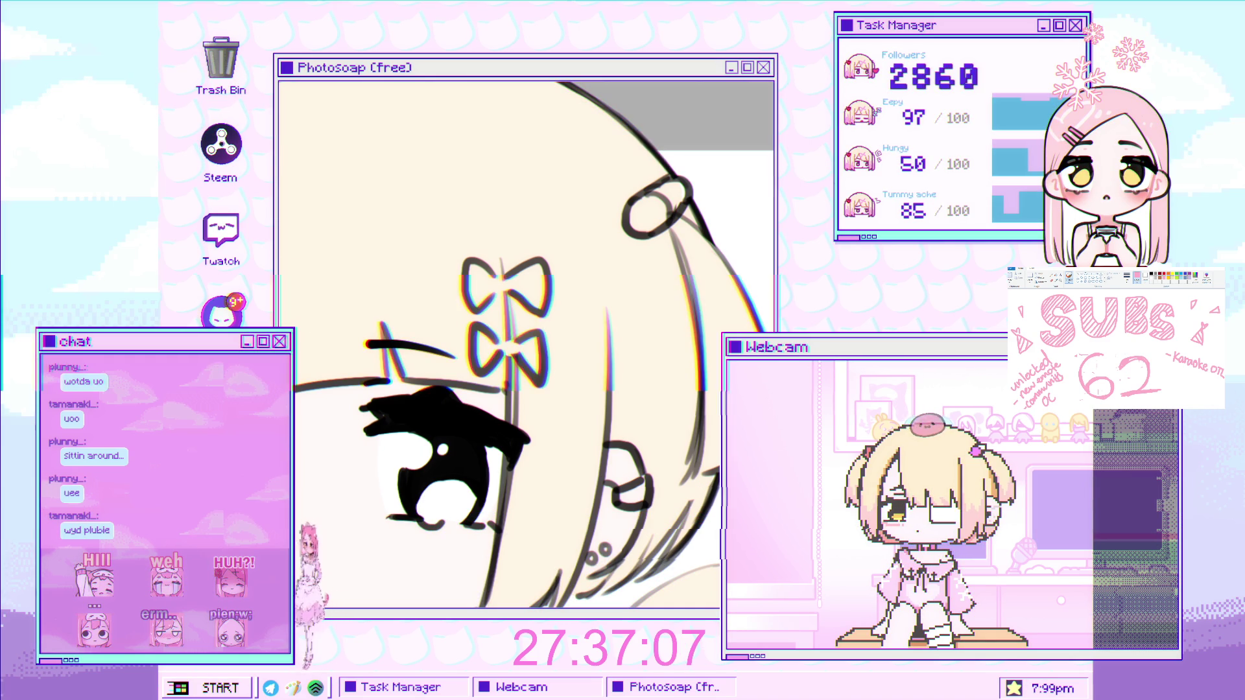
left_click(500, 284)
Brush pink into the upper hair bow, and lavender into the lower bow and hair clip loop.
mouse_move(481, 279)
left_mouse_down()
mouse_move(540, 281)
mouse_move(544, 318)
left_mouse_up()
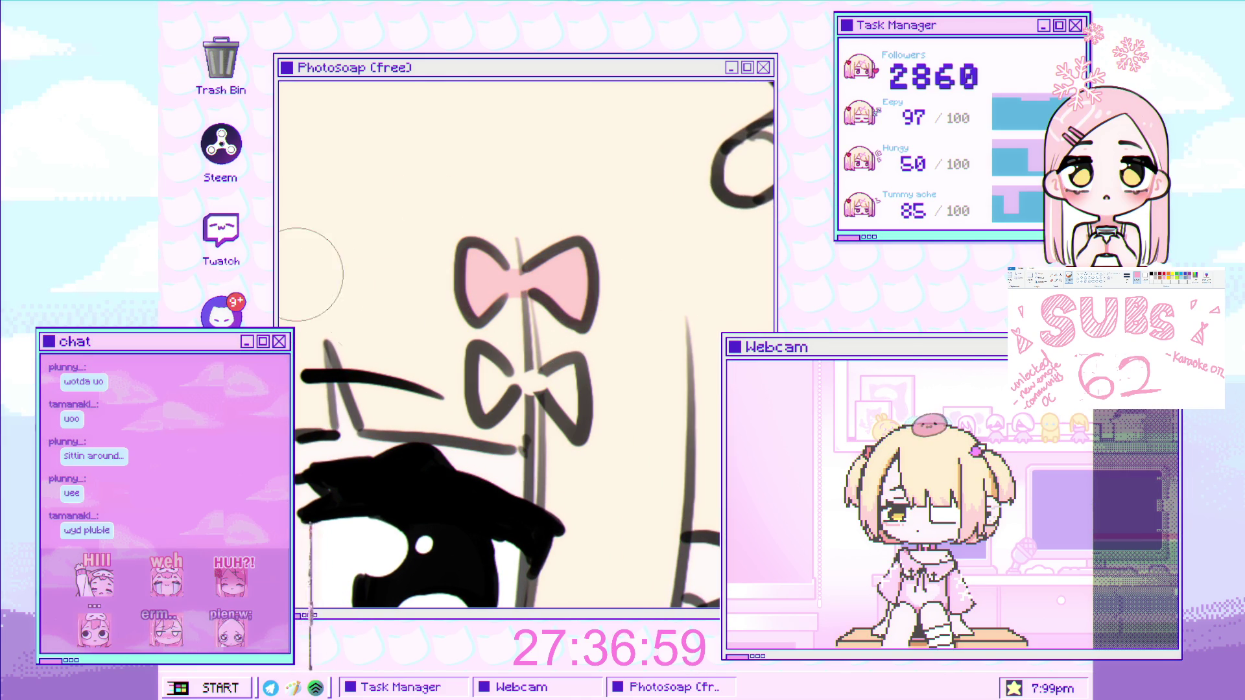
mouse_move(493, 363)
left_mouse_down()
mouse_move(538, 384)
mouse_move(571, 422)
left_mouse_up()
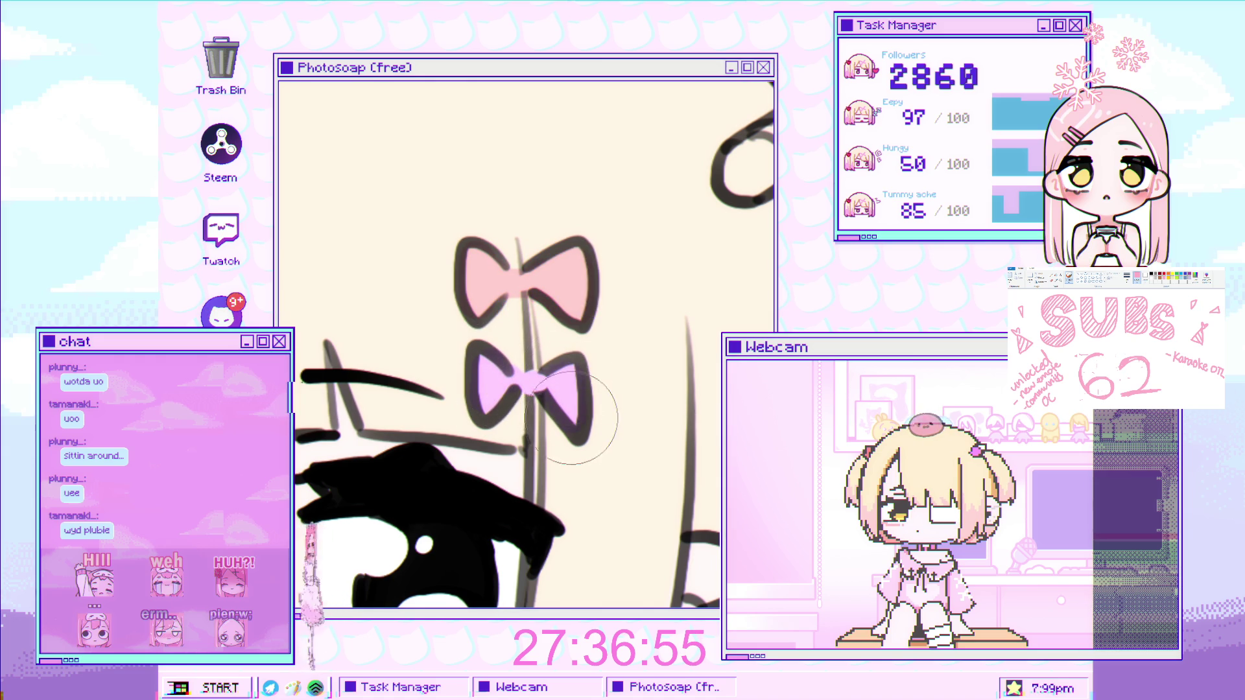
left_click_drag(745, 158, 739, 172)
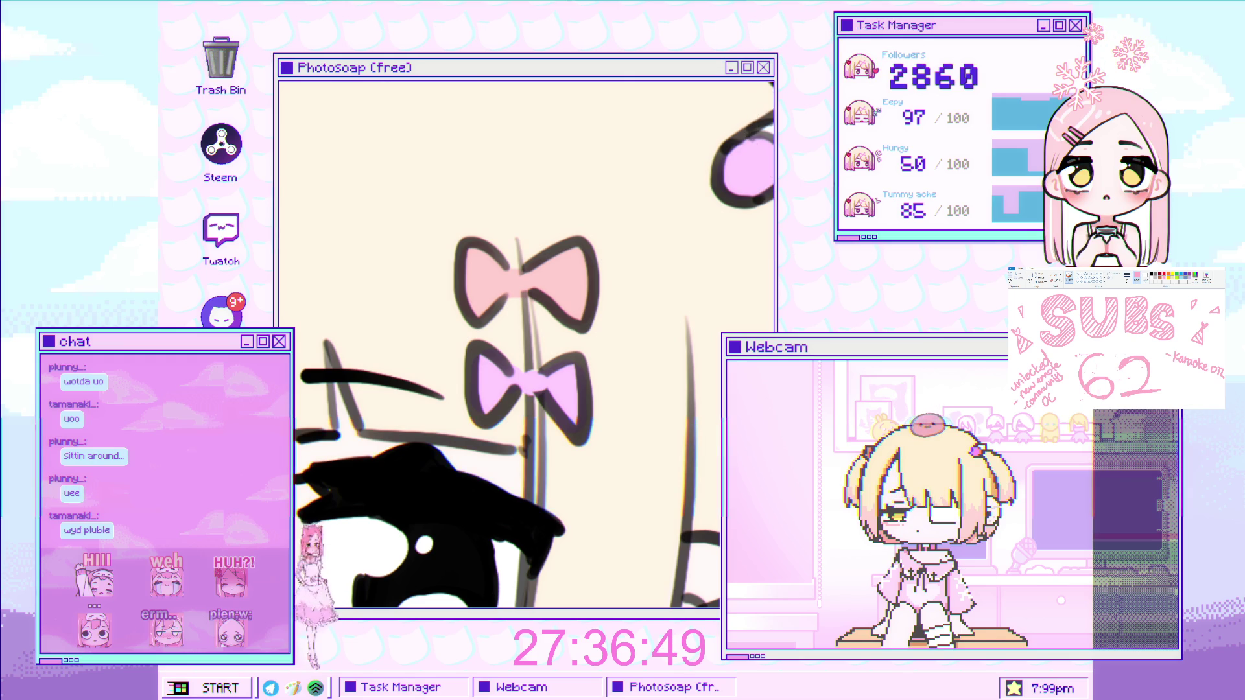
key("ctrl+0")
left_click(666, 240)
left_click(674, 241)
left_click(687, 242)
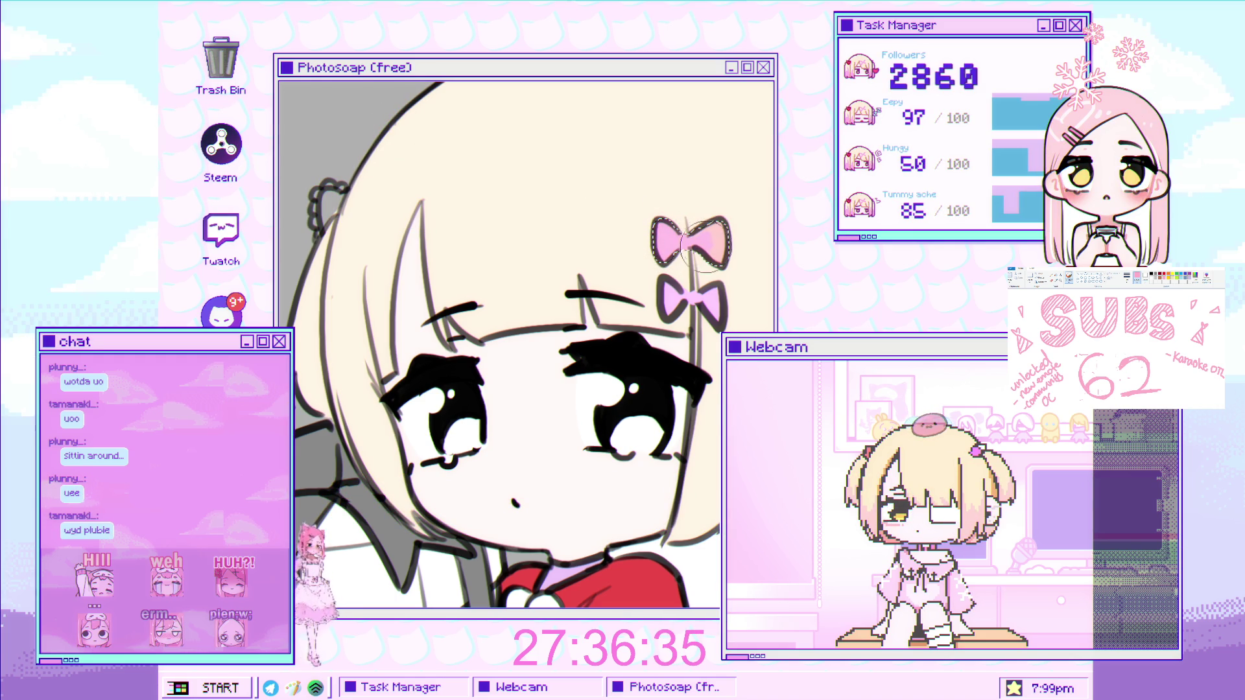
Paint the small hair clip on the left side of the girl's head red.
left_click_drag(717, 253, 561, 364)
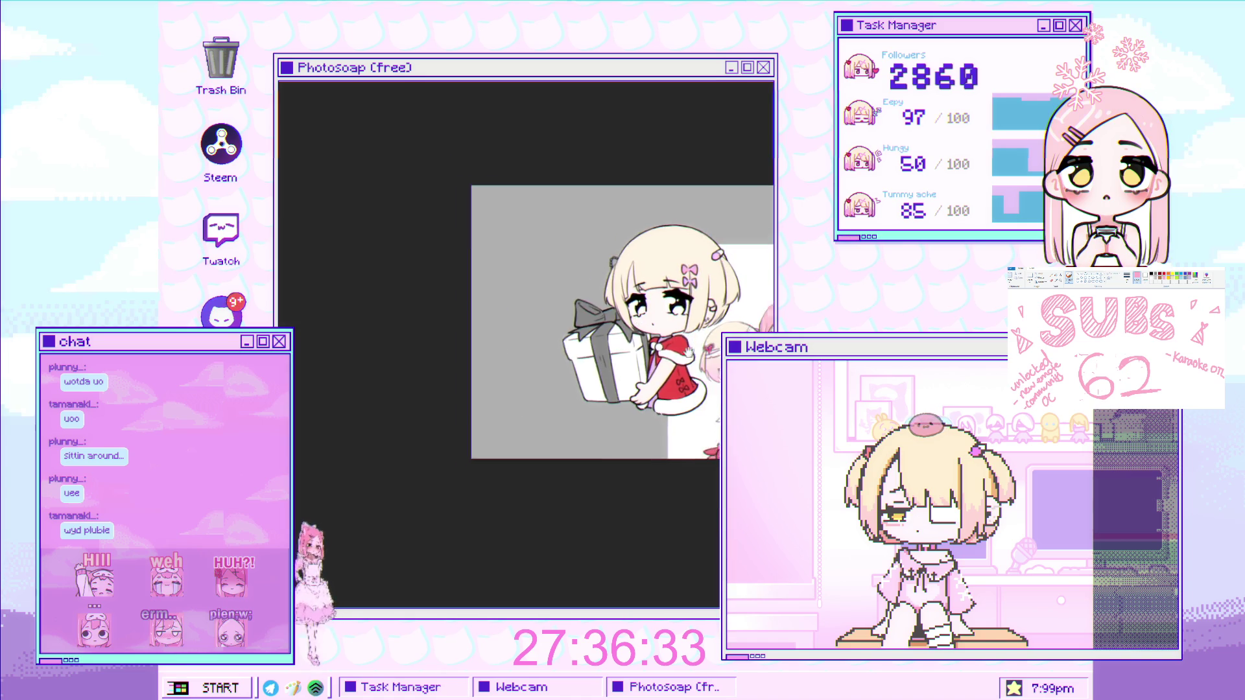
scroll(561, 363, "up", 5)
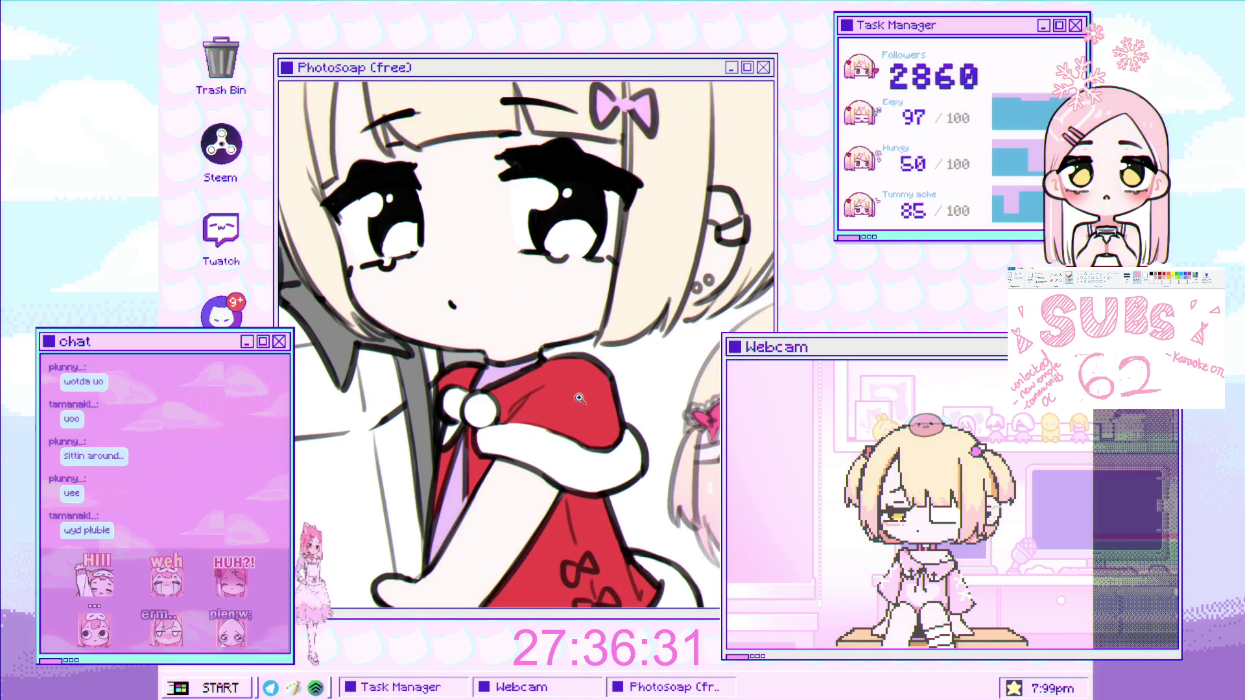
scroll(483, 480, "down", 3)
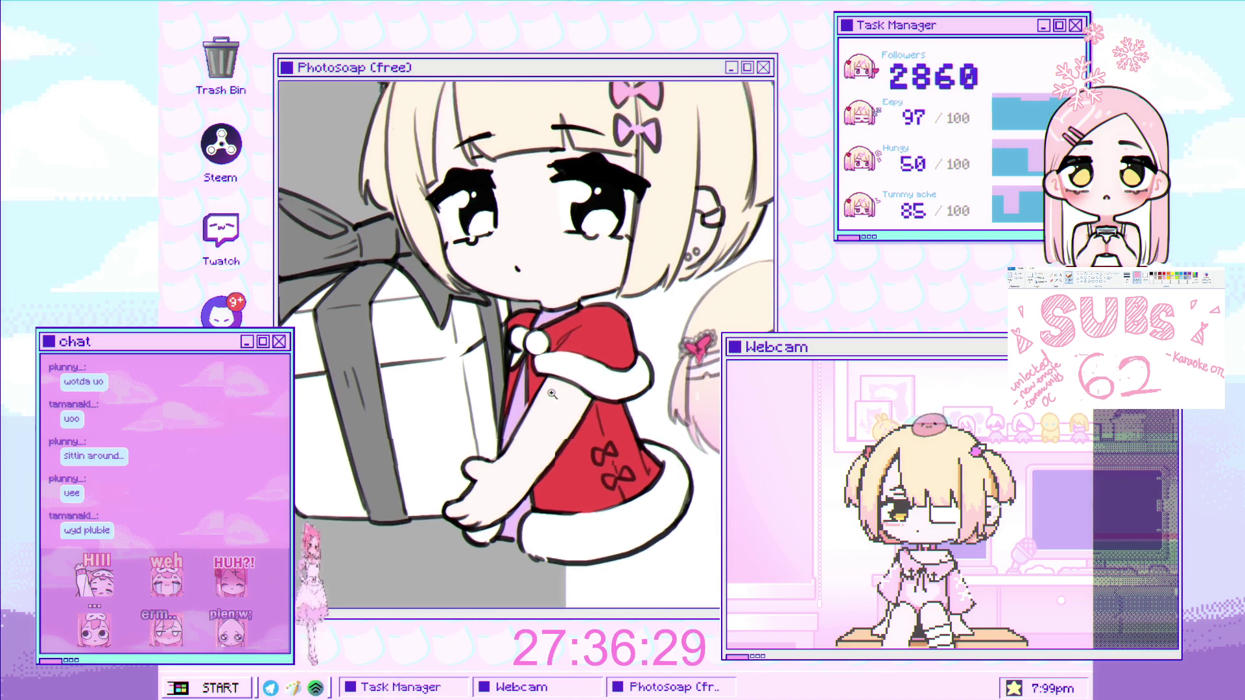
scroll(535, 405, "up", 3)
left_click_drag(517, 412, 518, 537)
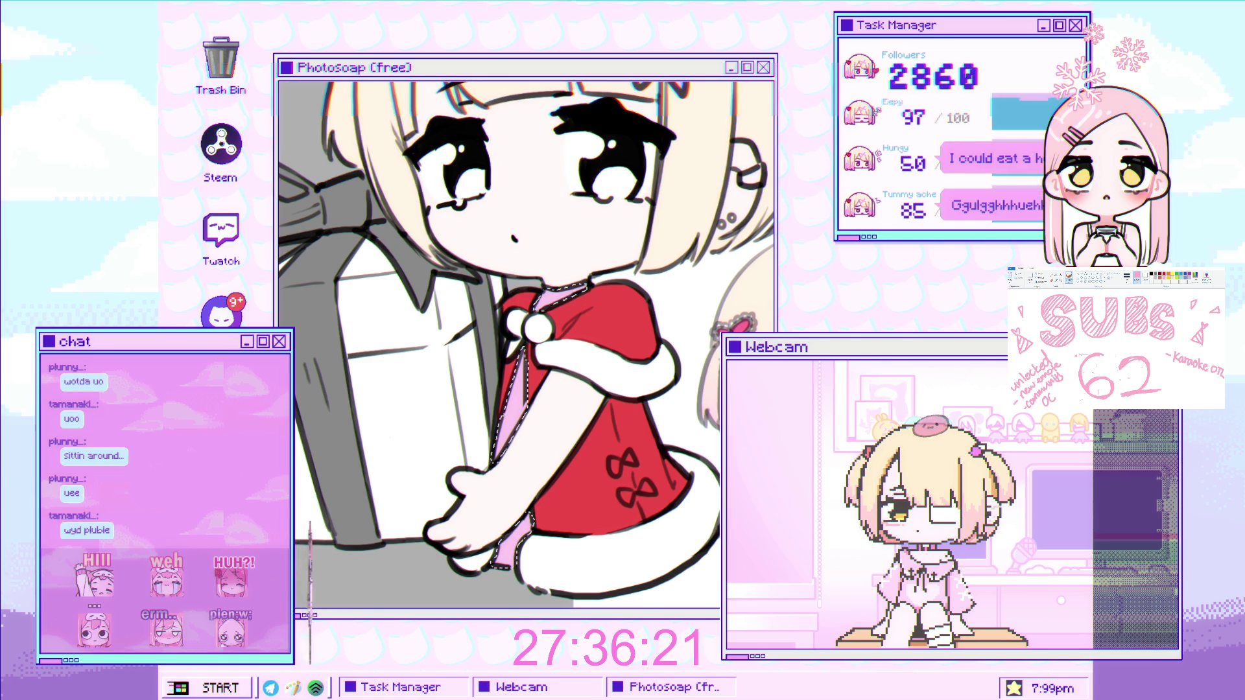
mouse_move(528, 198)
left_mouse_down()
mouse_move(475, 269)
mouse_move(533, 348)
left_mouse_up()
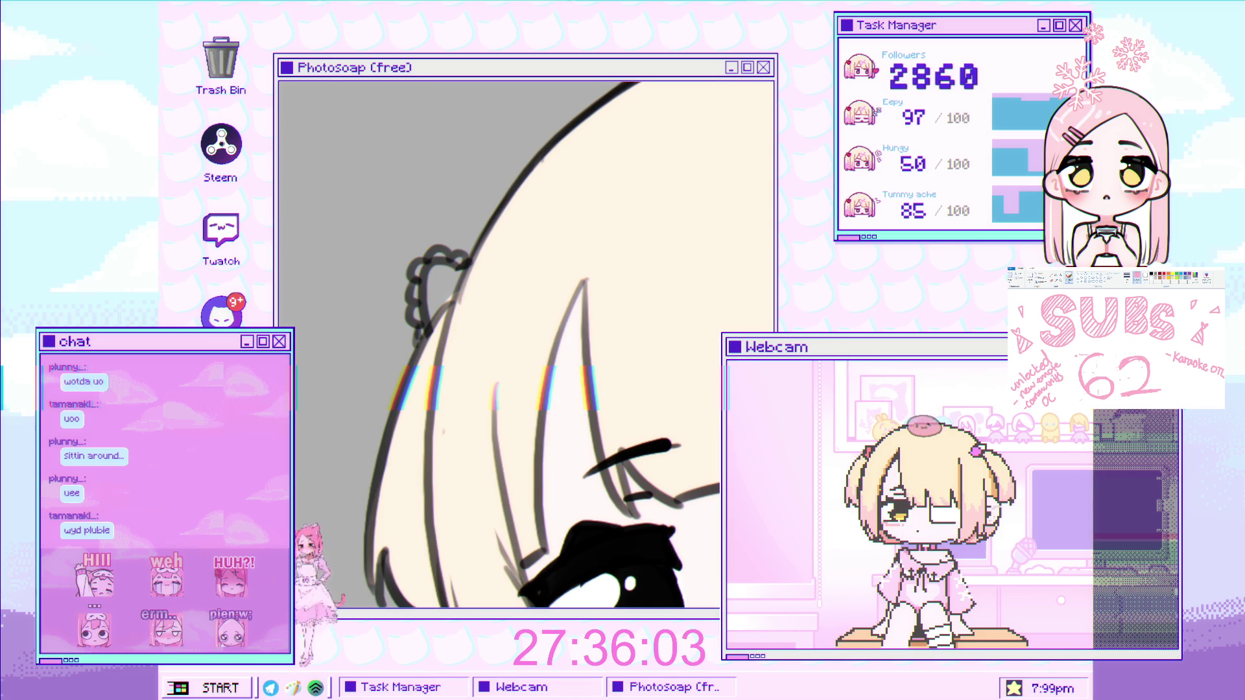
scroll(515, 302, "down", 5)
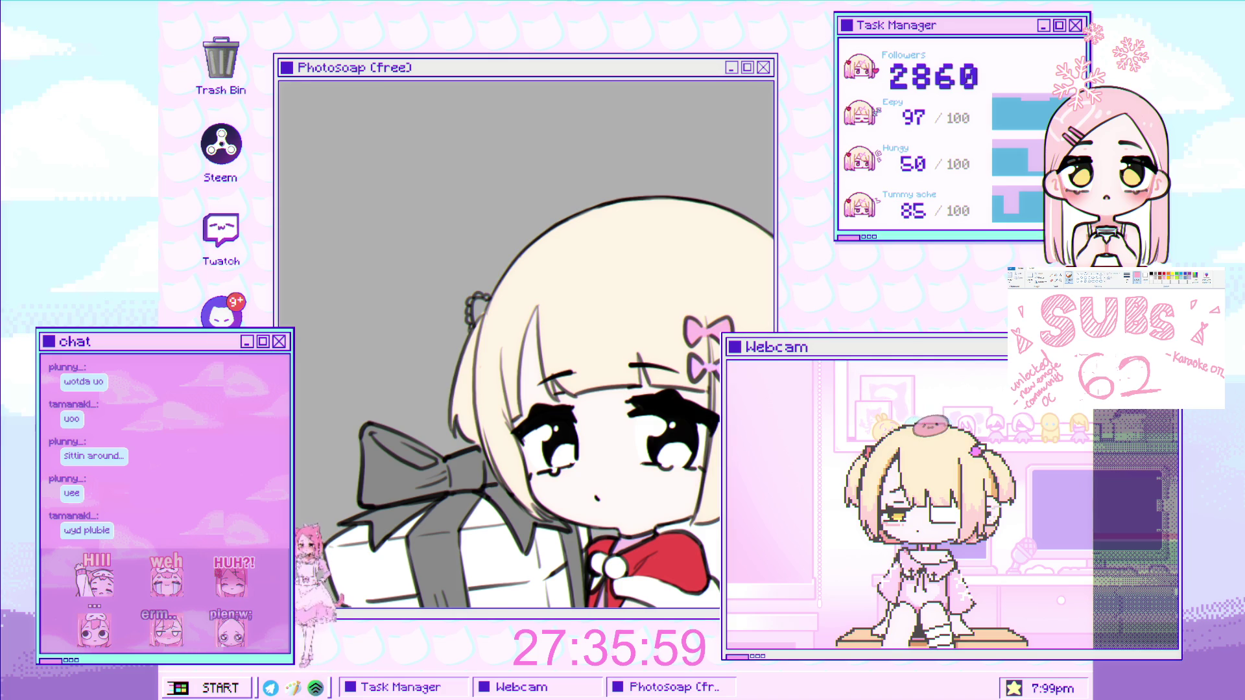
scroll(477, 290, "up", 5)
mouse_move(512, 324)
left_mouse_down()
mouse_move(506, 363)
mouse_move(516, 344)
left_mouse_up()
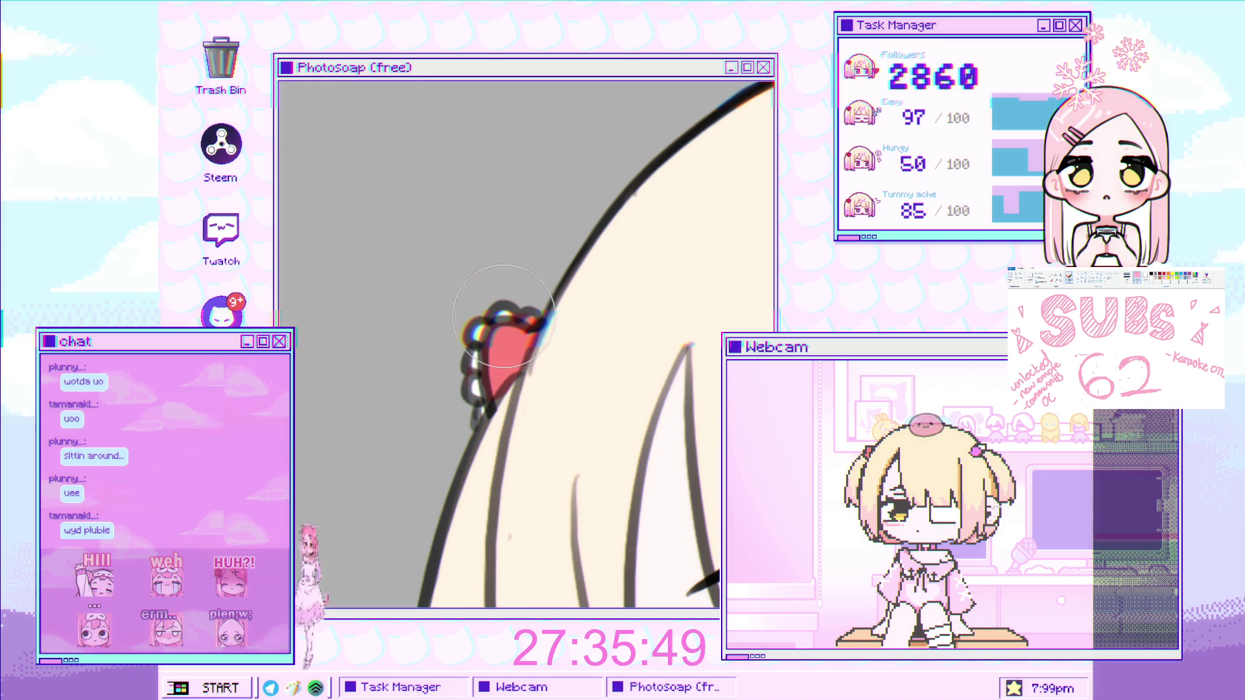
key("ctrl+0")
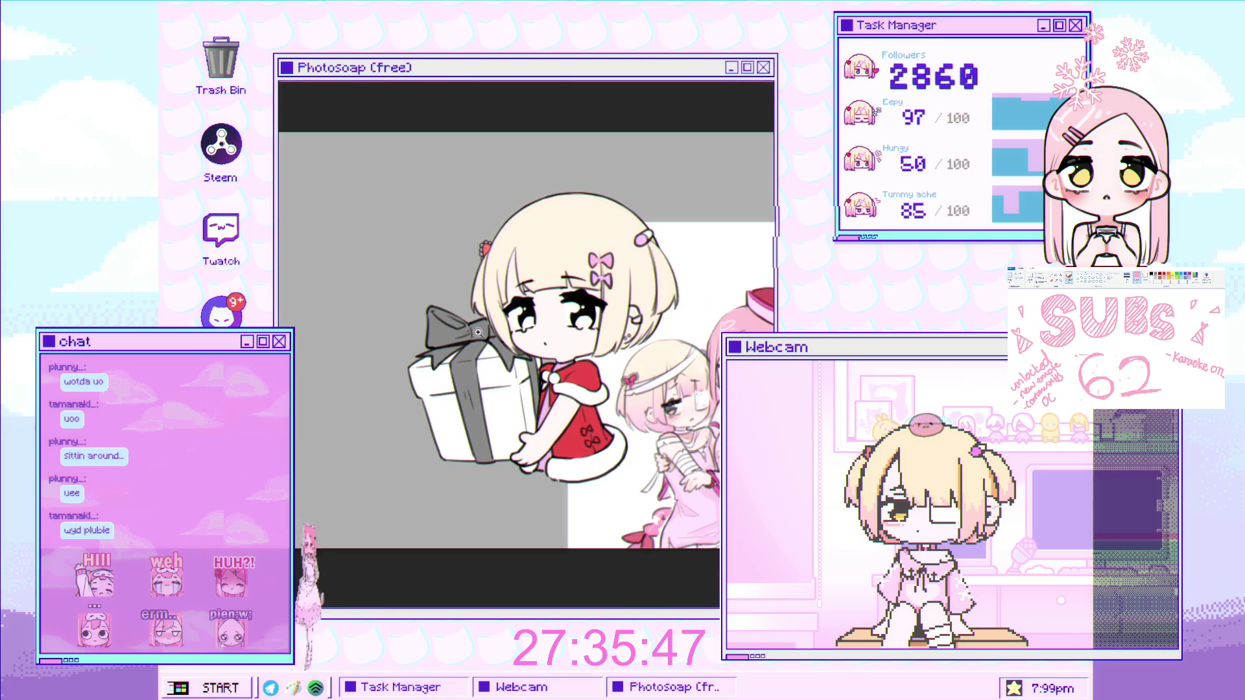
scroll(648, 318, "up", 5)
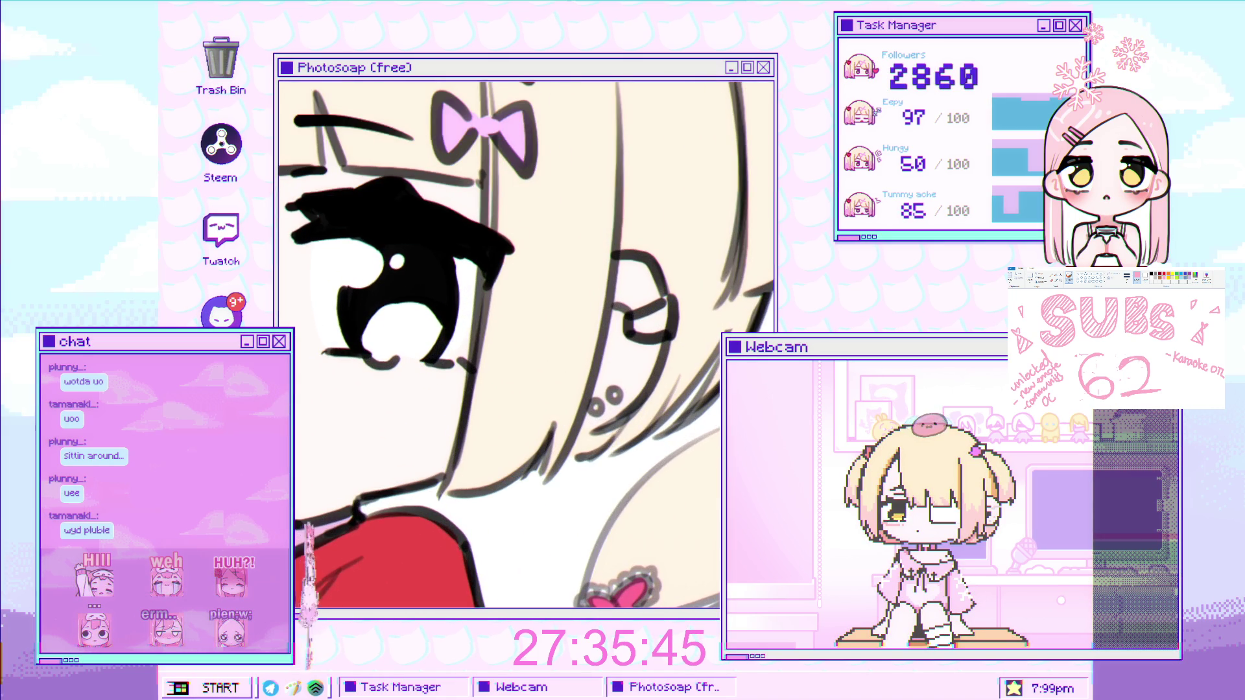
scroll(667, 307, "up", 2)
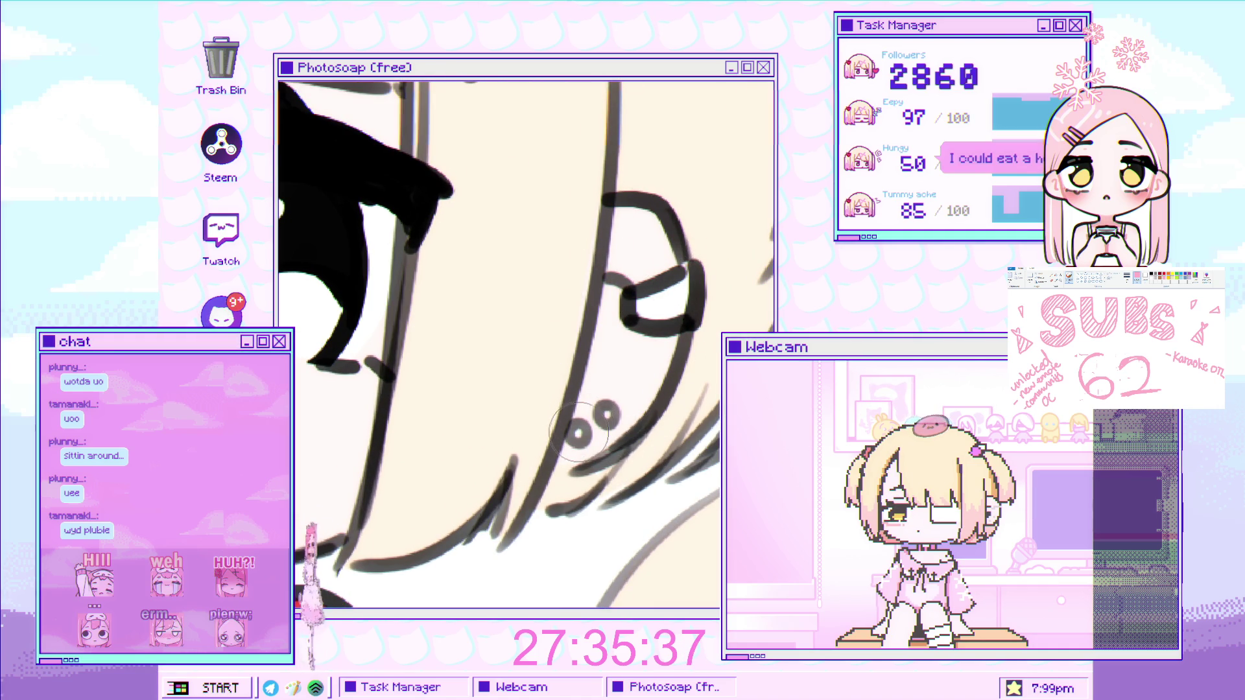
scroll(582, 412, "down", 5)
scroll(581, 412, "down", 2)
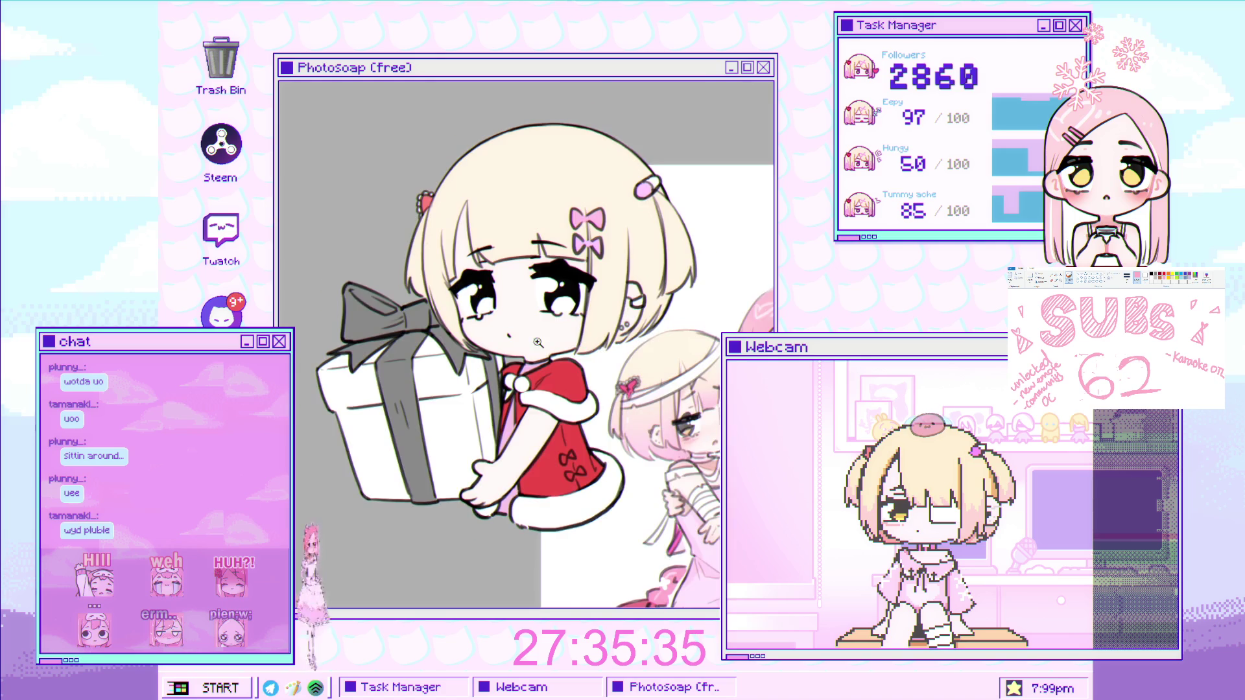
scroll(648, 467, "up", 3)
scroll(700, 508, "up", 3)
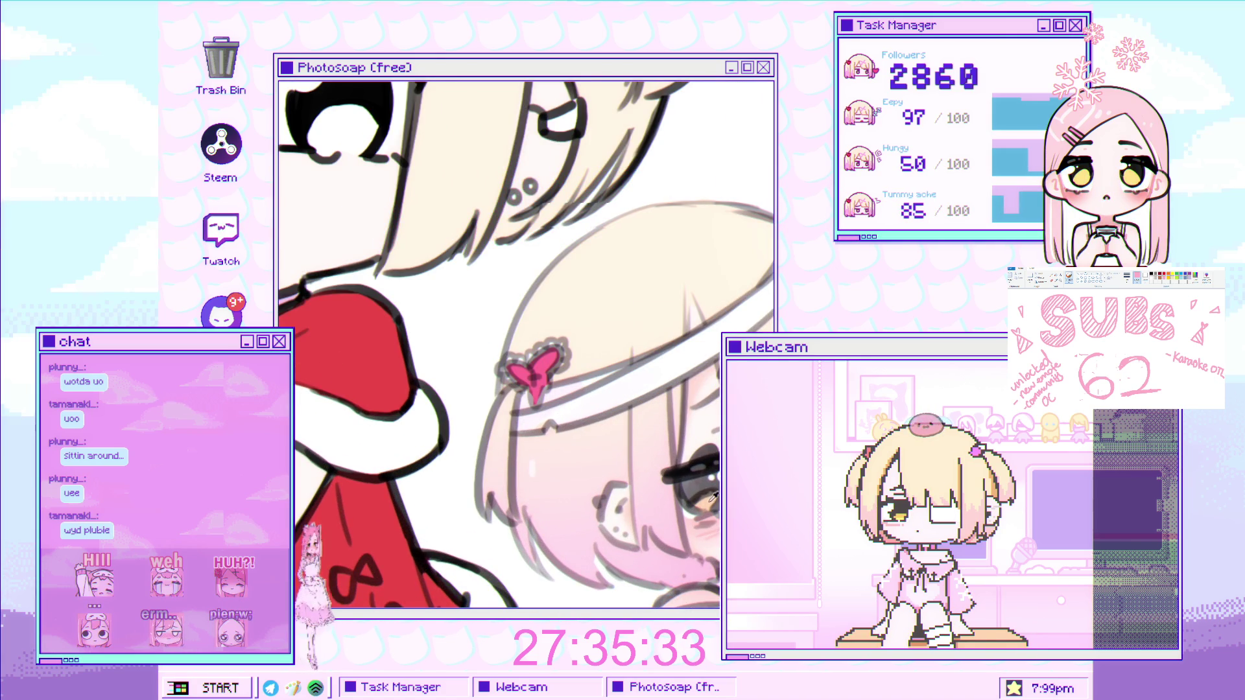
scroll(713, 496, "down", 2)
scroll(418, 308, "up", 2)
mouse_move(405, 395)
left_mouse_down()
mouse_move(379, 425)
mouse_move(403, 413)
left_mouse_up()
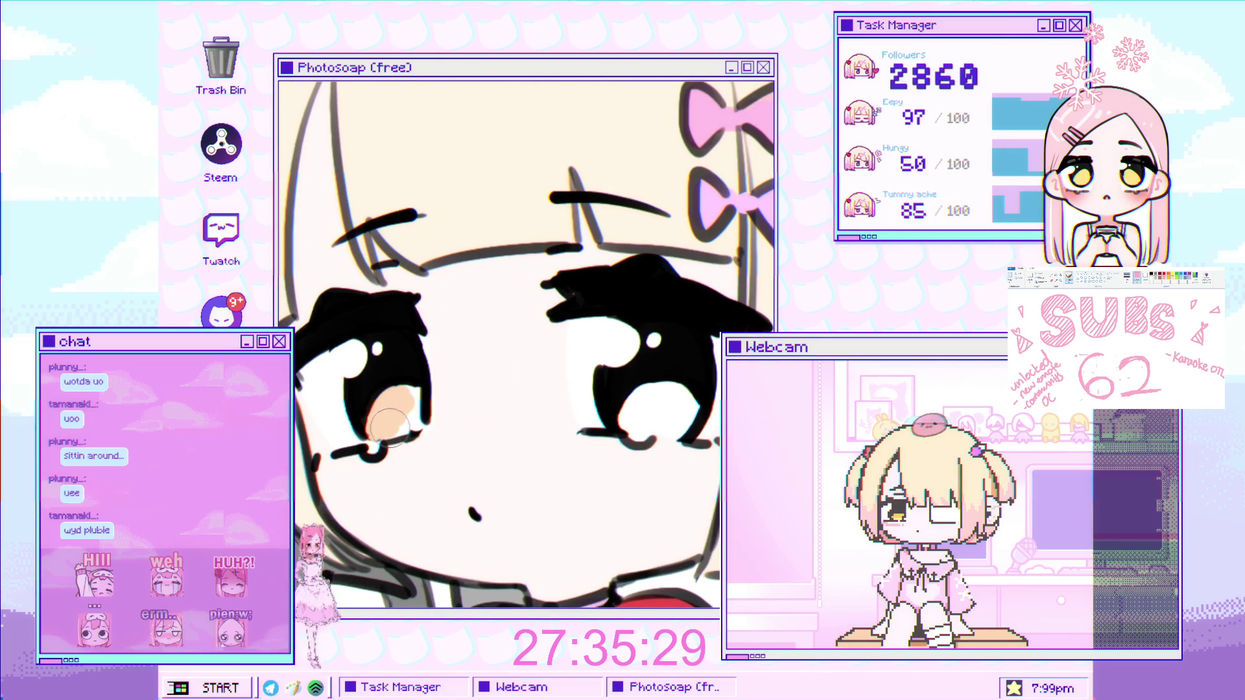
Paint peach colour into the lower part of the eyes.
scroll(454, 389, "up", 1)
mouse_move(476, 389)
left_mouse_down()
mouse_move(452, 428)
mouse_move(530, 394)
mouse_move(447, 389)
left_mouse_up()
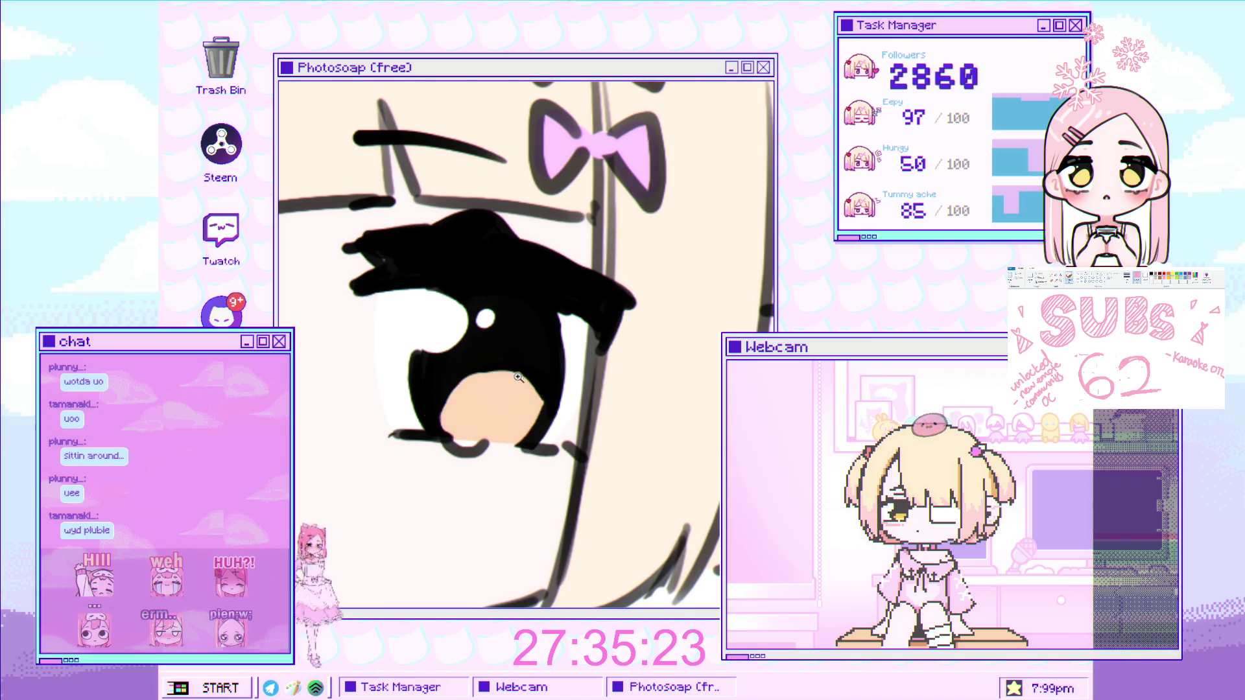
key("ctrl+0")
Fill the loops of the red dress's bows with pink using the fill bucket.
scroll(509, 335, "up", 2)
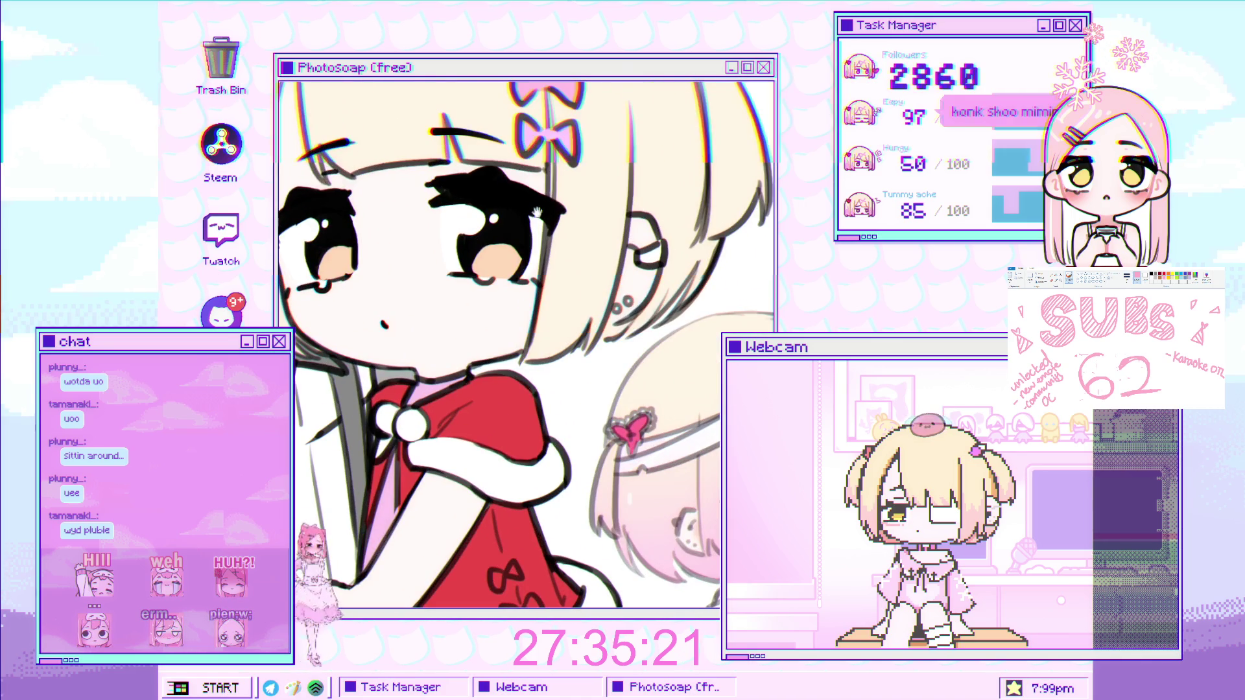
scroll(533, 318, "down", 2)
scroll(532, 467, "up", 2)
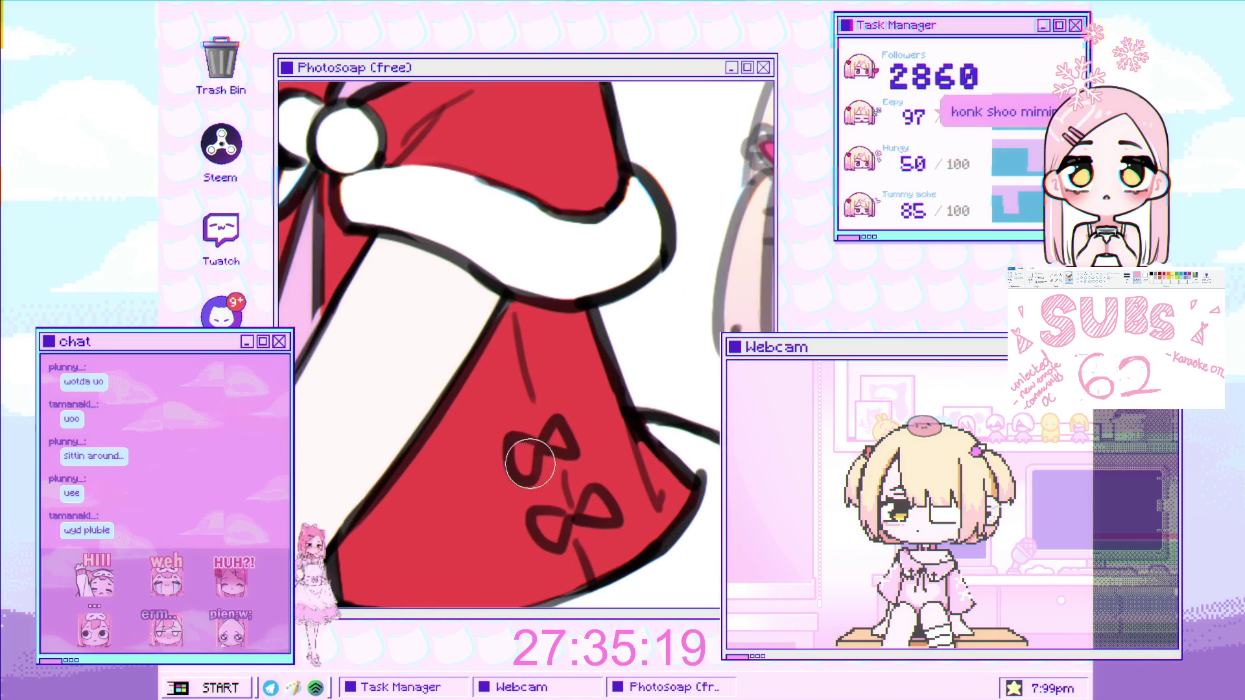
left_click(548, 441)
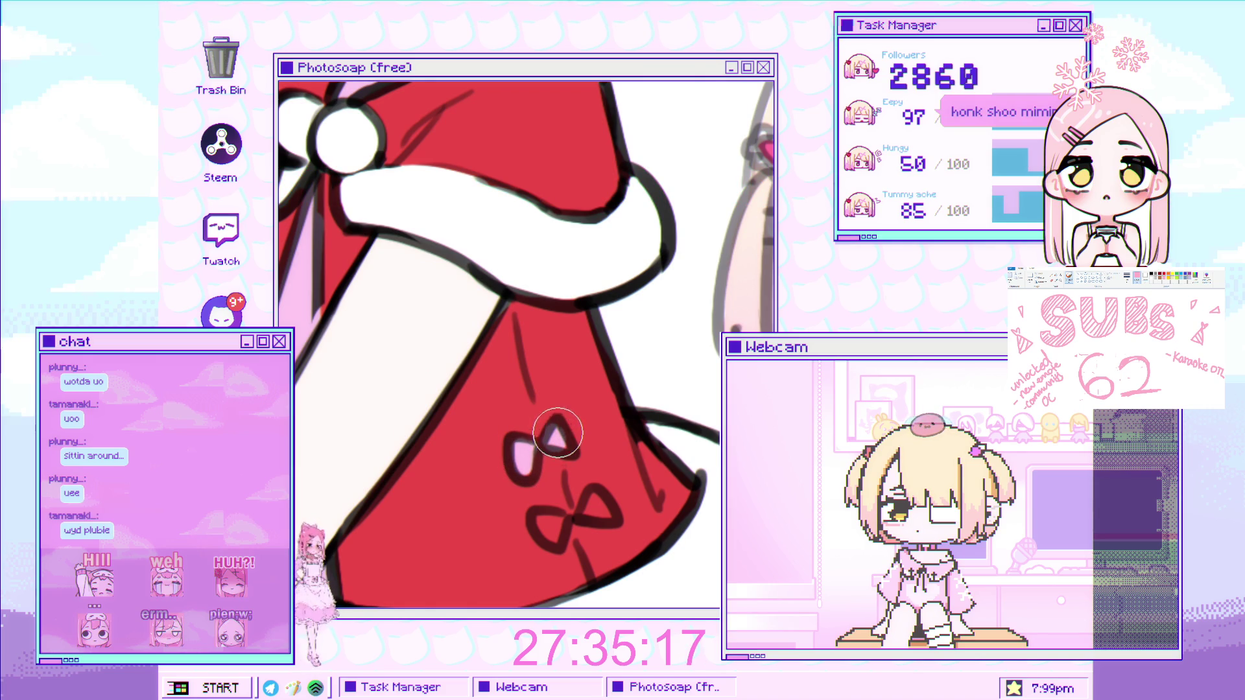
scroll(558, 439, "down", 2)
scroll(585, 225, "up", 3)
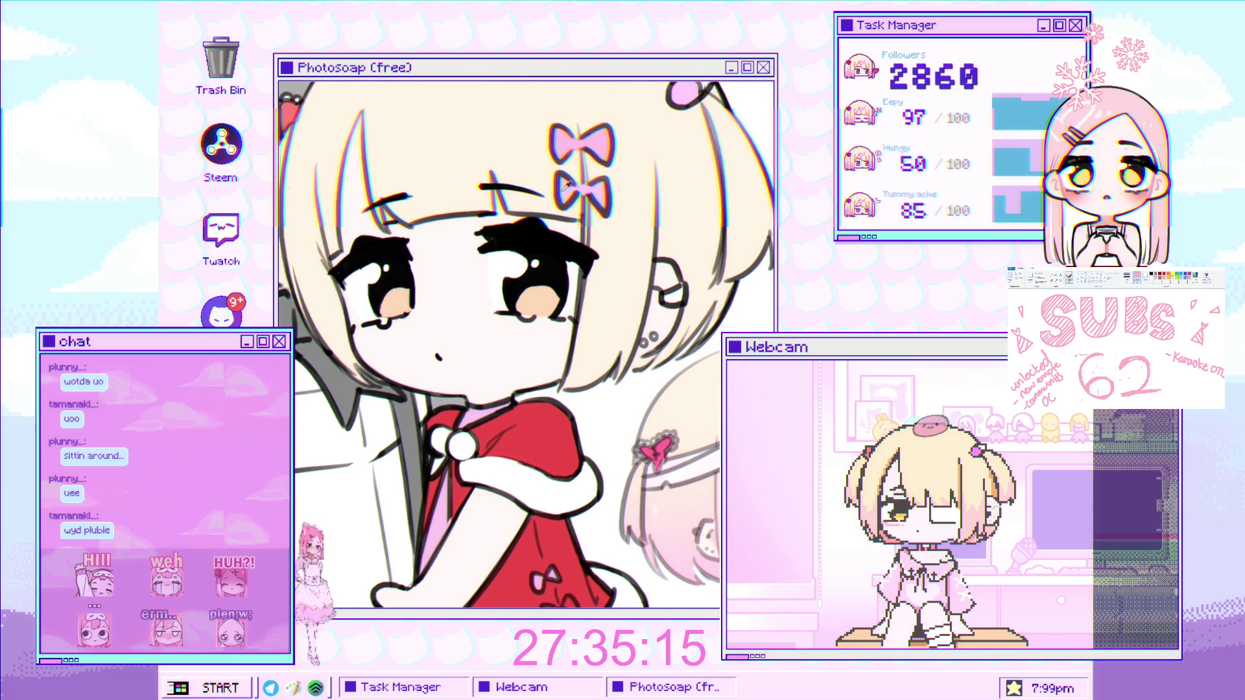
scroll(569, 291, "down", 2)
scroll(571, 423, "up", 2)
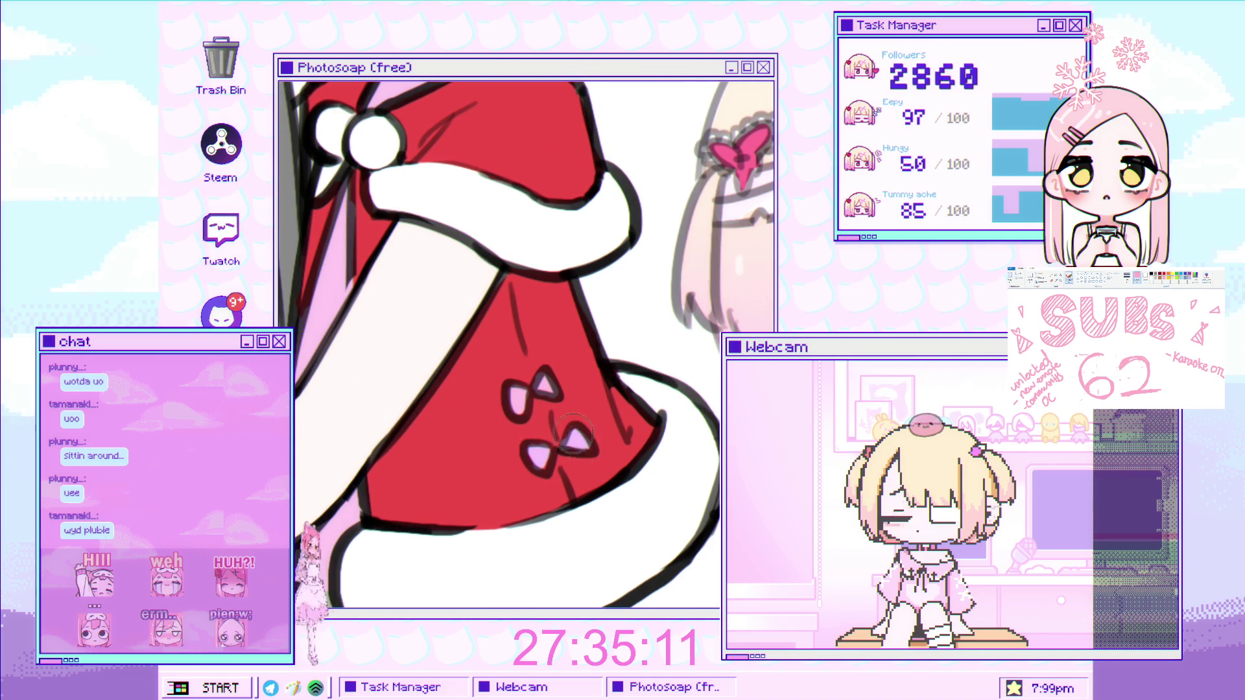
scroll(577, 437, "down", 3)
scroll(583, 389, "down", 2)
scroll(588, 338, "up", 1)
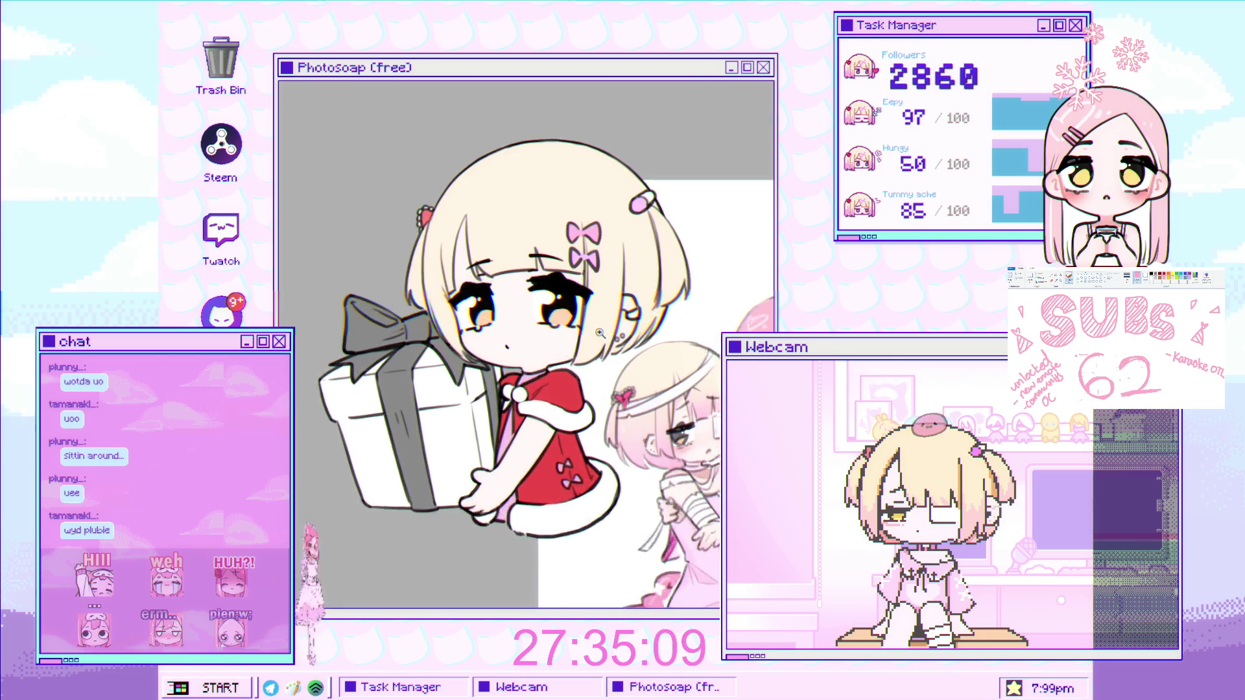
scroll(583, 350, "up", 2)
scroll(559, 381, "down", 1)
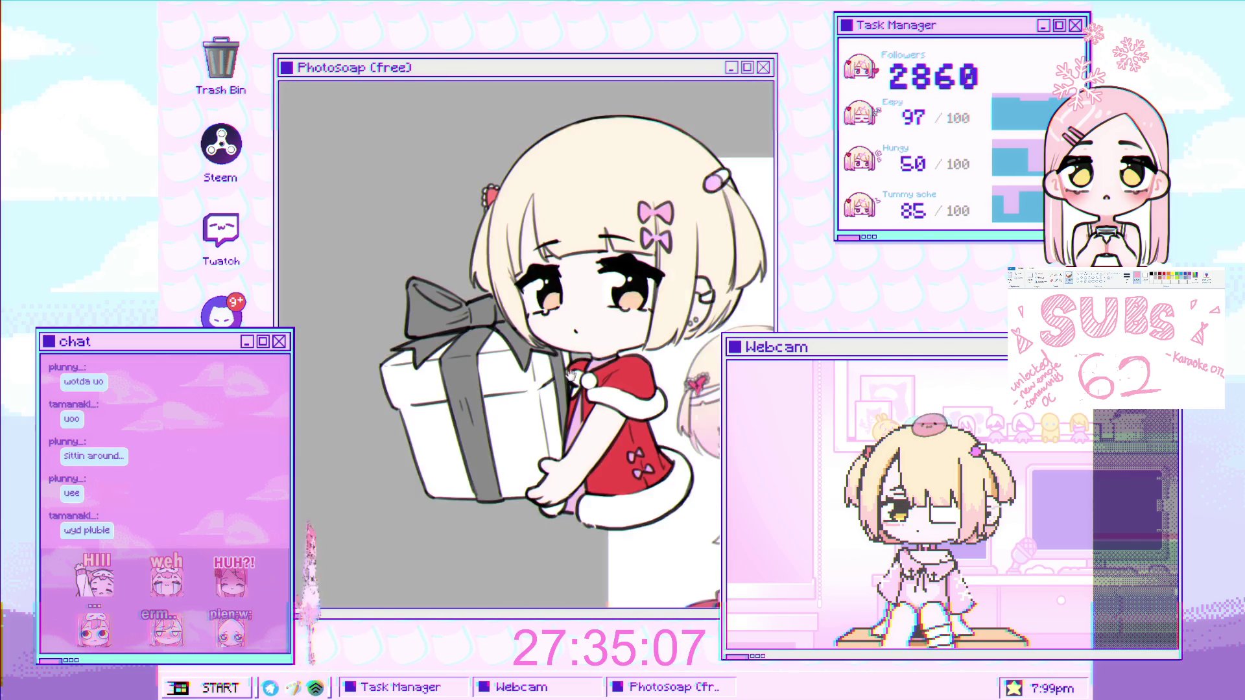
Shift the artwork up to work on the gift box and the lower hair.
scroll(559, 381, "up", 2)
scroll(559, 381, "down", 1)
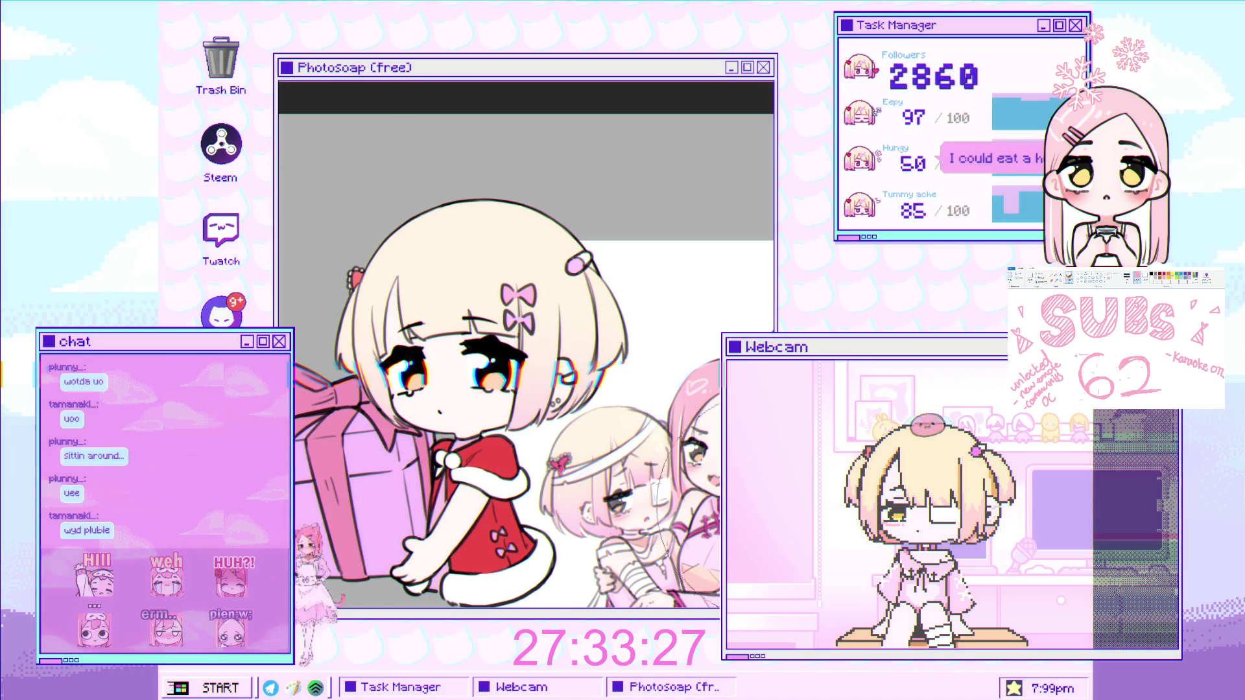
left_click_drag(555, 466, 563, 408)
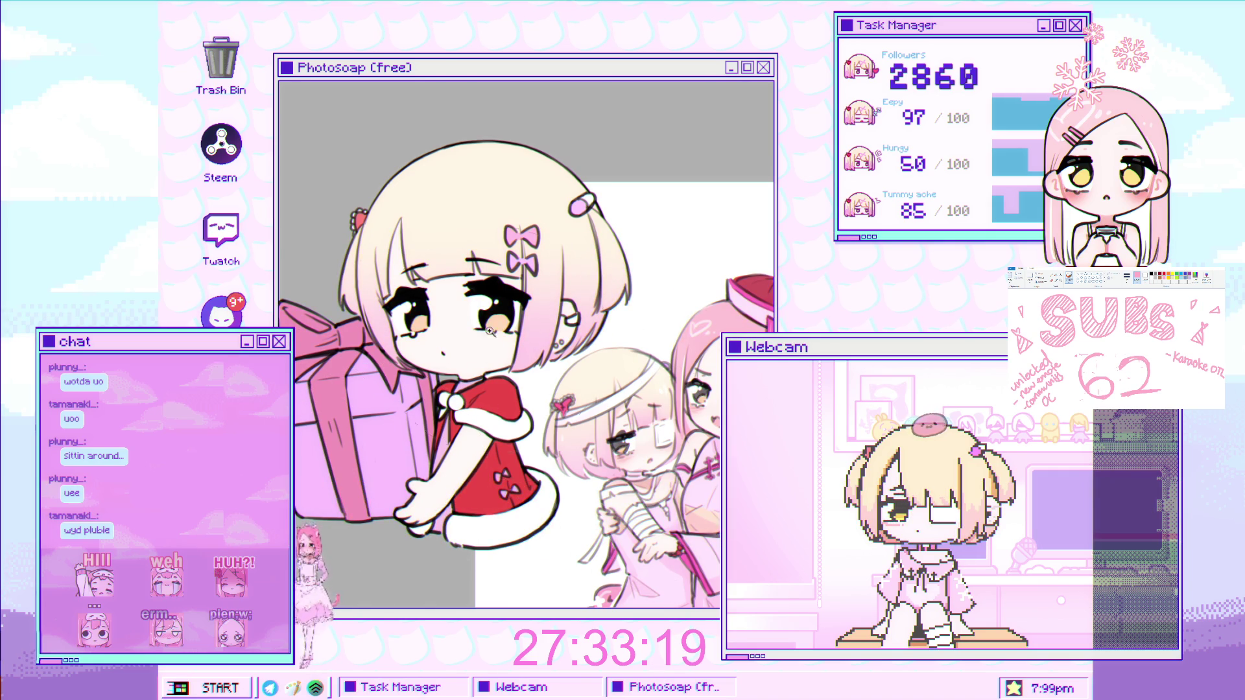
Resize the brush with [ and ] to deepen the hair gradient and gift box shading.
scroll(431, 319, "up", 2)
key("bracketleft")
key("bracketleft")
key("bracketleft")
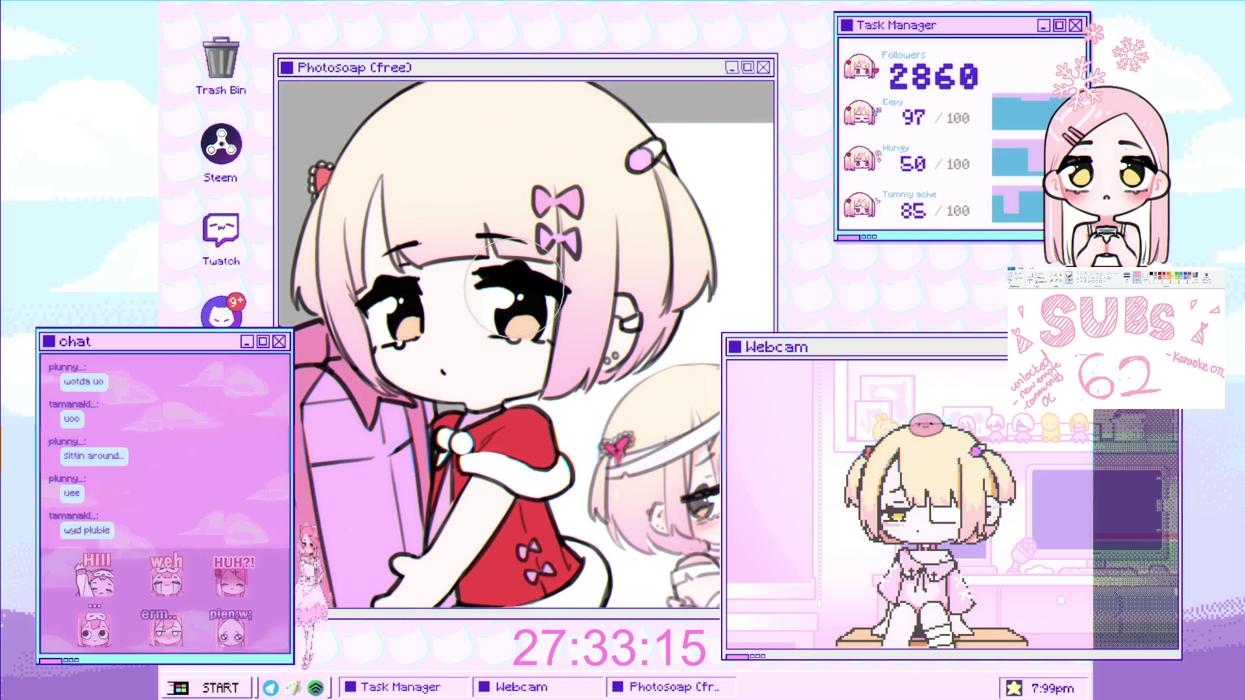
scroll(552, 305, "down", 3)
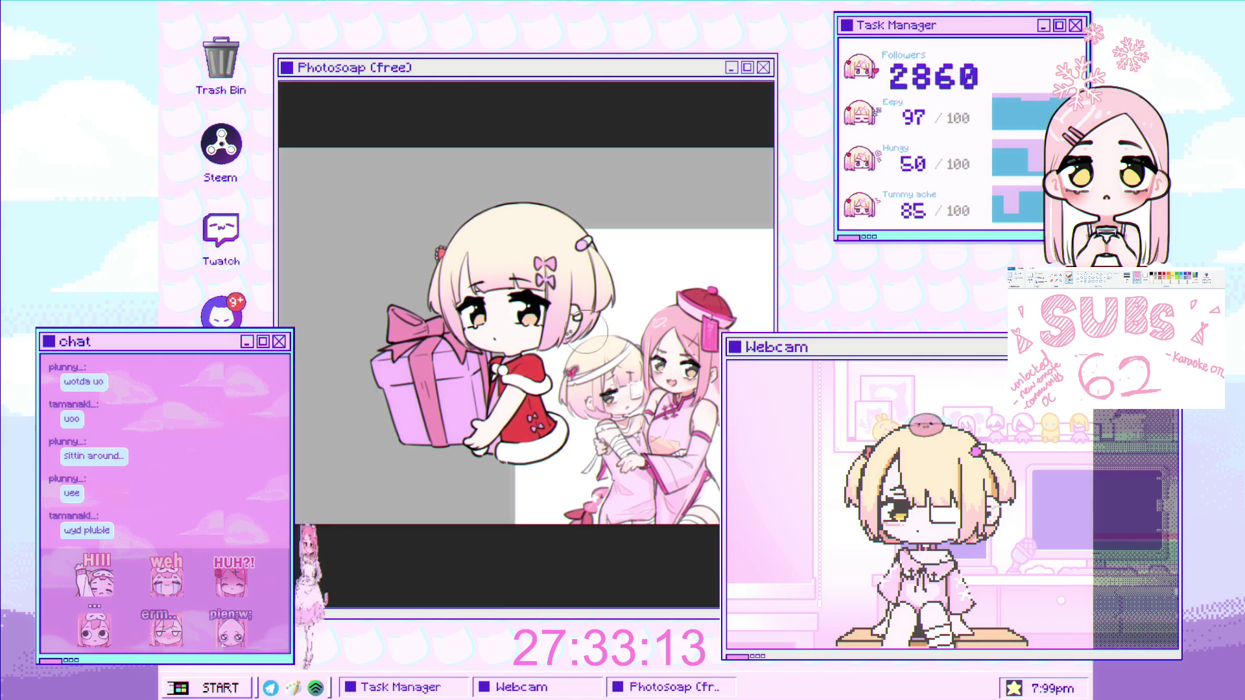
key("bracketright")
key("bracketright")
key("bracketright")
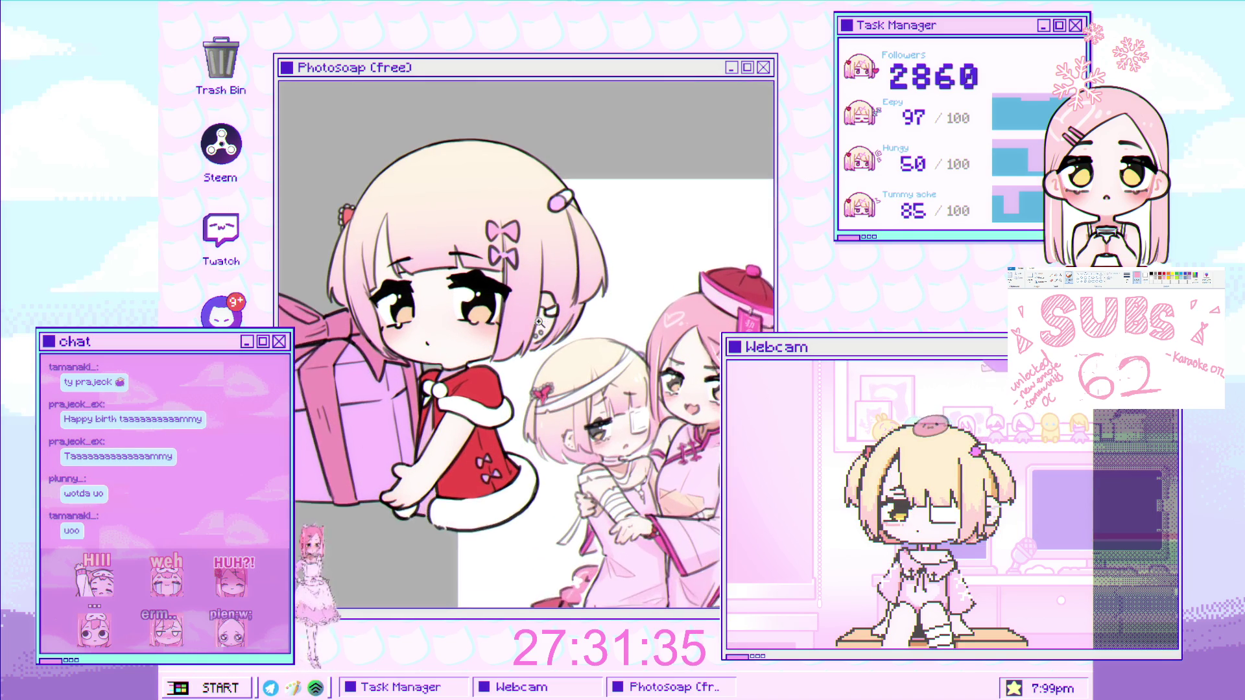
left_click_drag(399, 462, 561, 267)
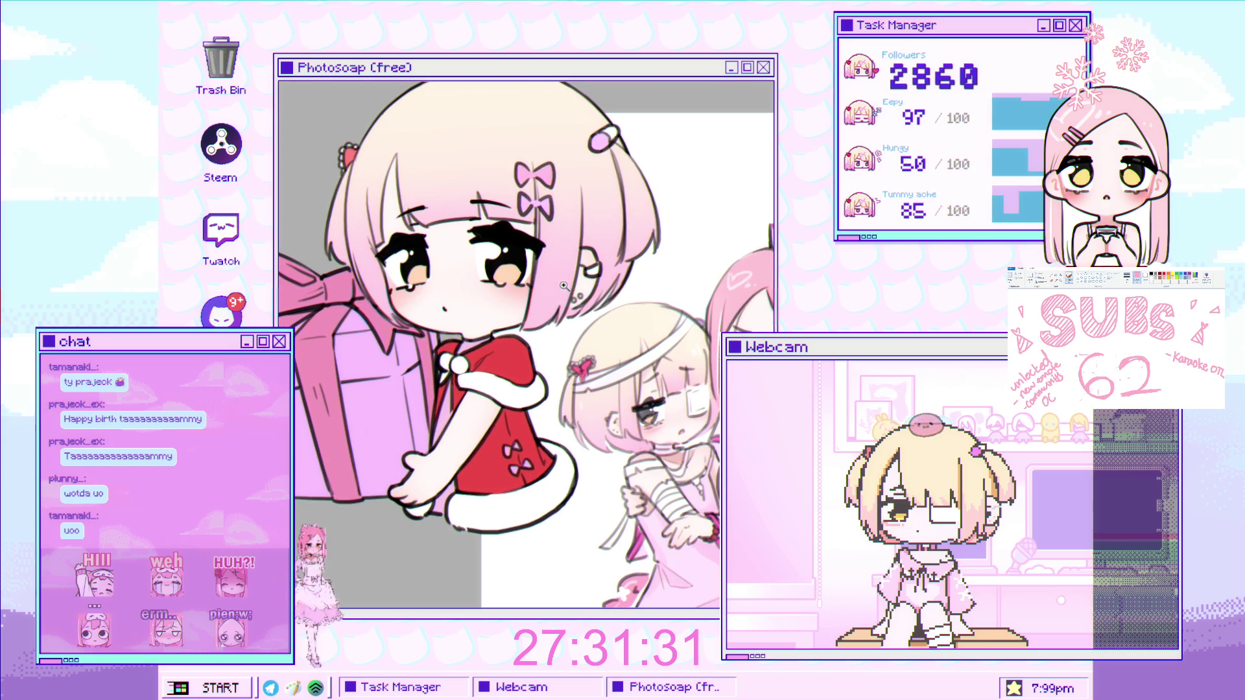
Zoom and rotate closely onto the girl's eye and face, then fit the whole drawing.
left_click_drag(529, 219, 530, 245)
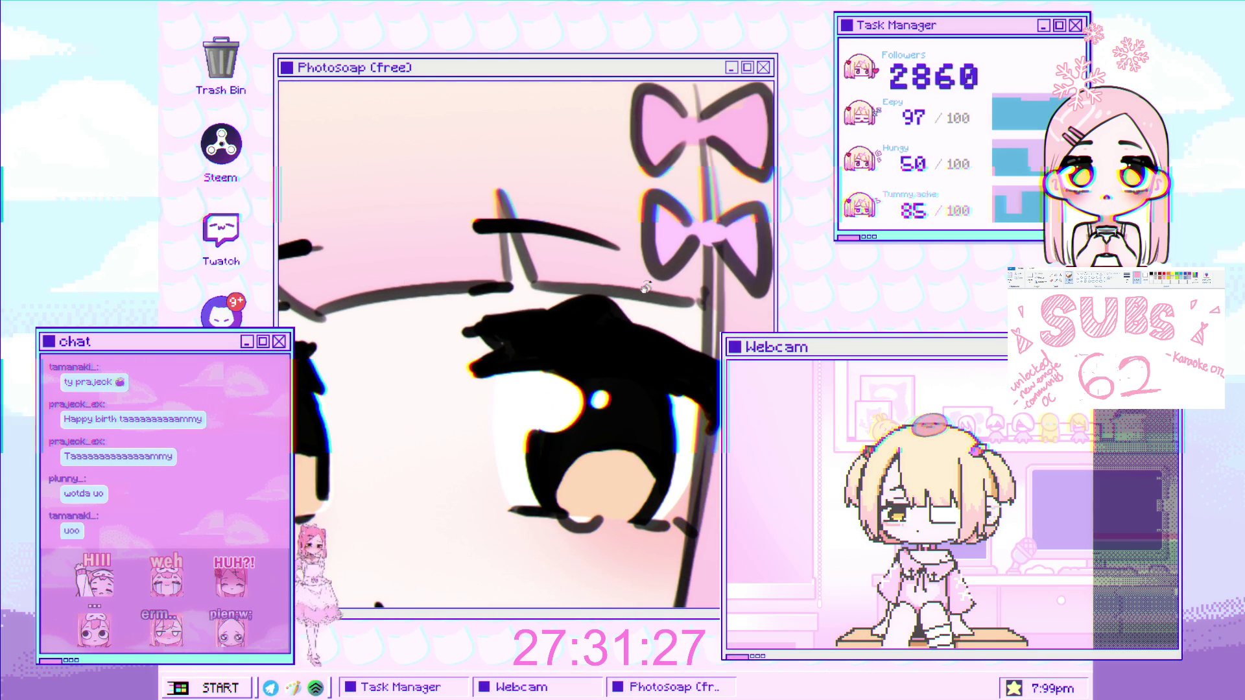
left_click_drag(531, 246, 499, 226)
scroll(492, 298, "up", 1)
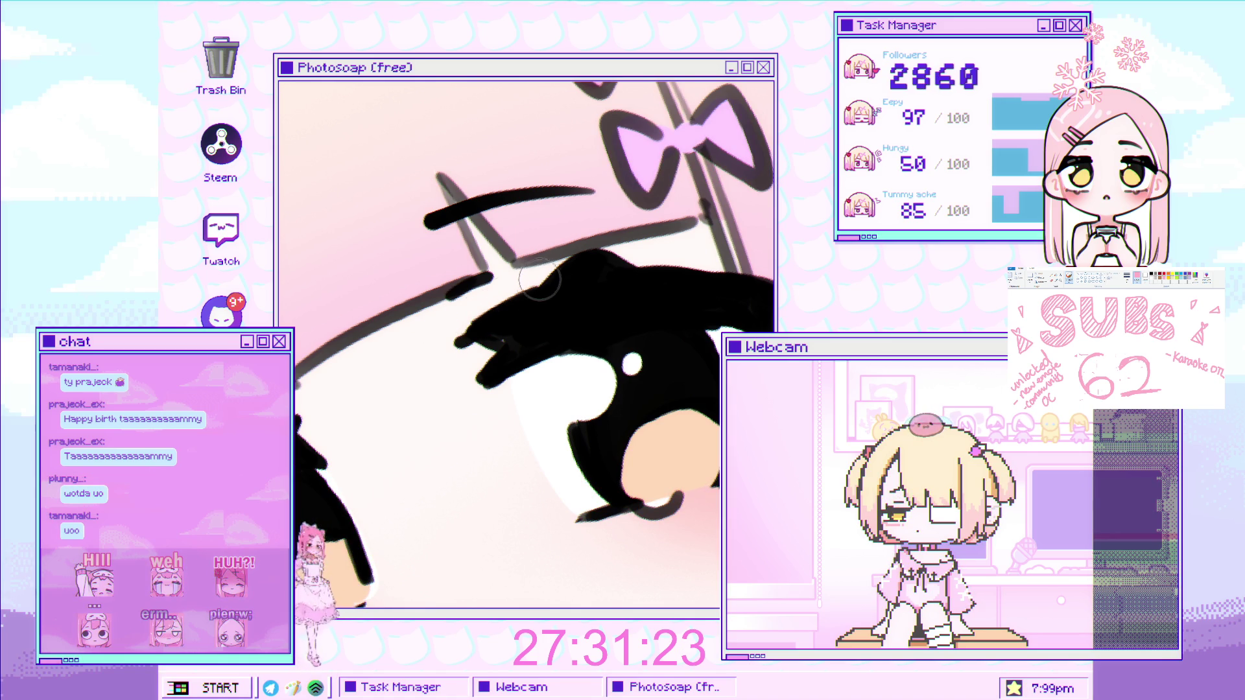
scroll(498, 322, "down", 3)
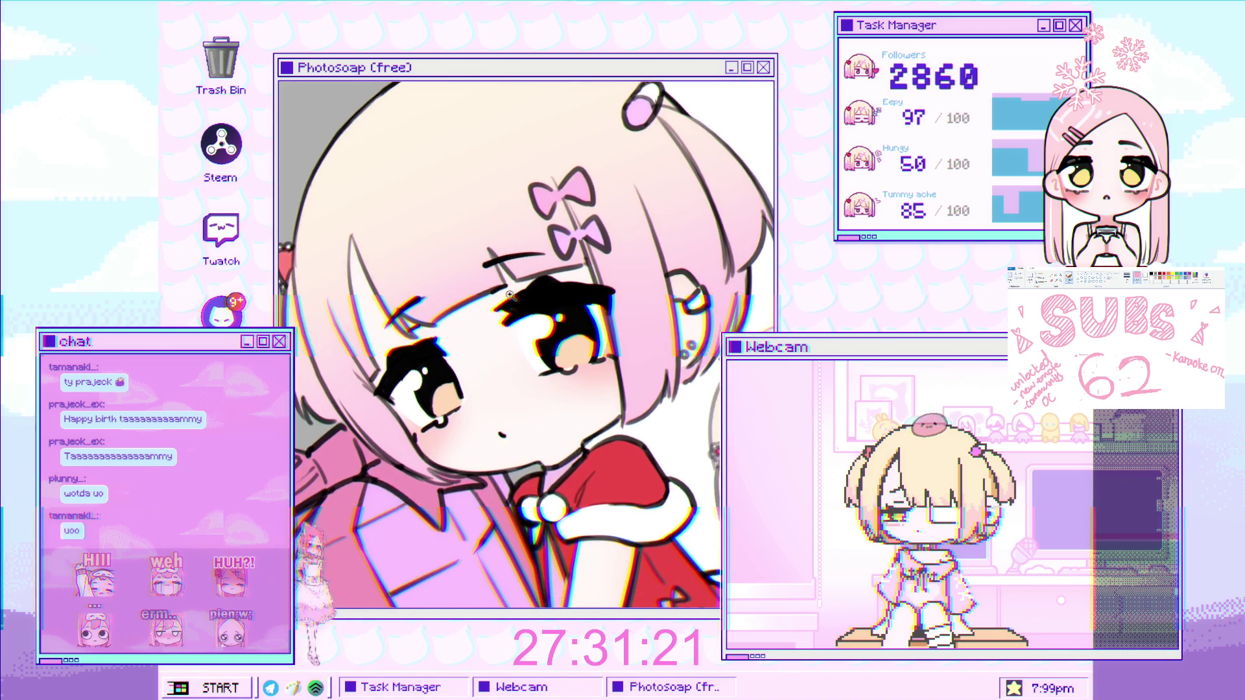
scroll(454, 344, "up", 2)
scroll(422, 360, "up", 2)
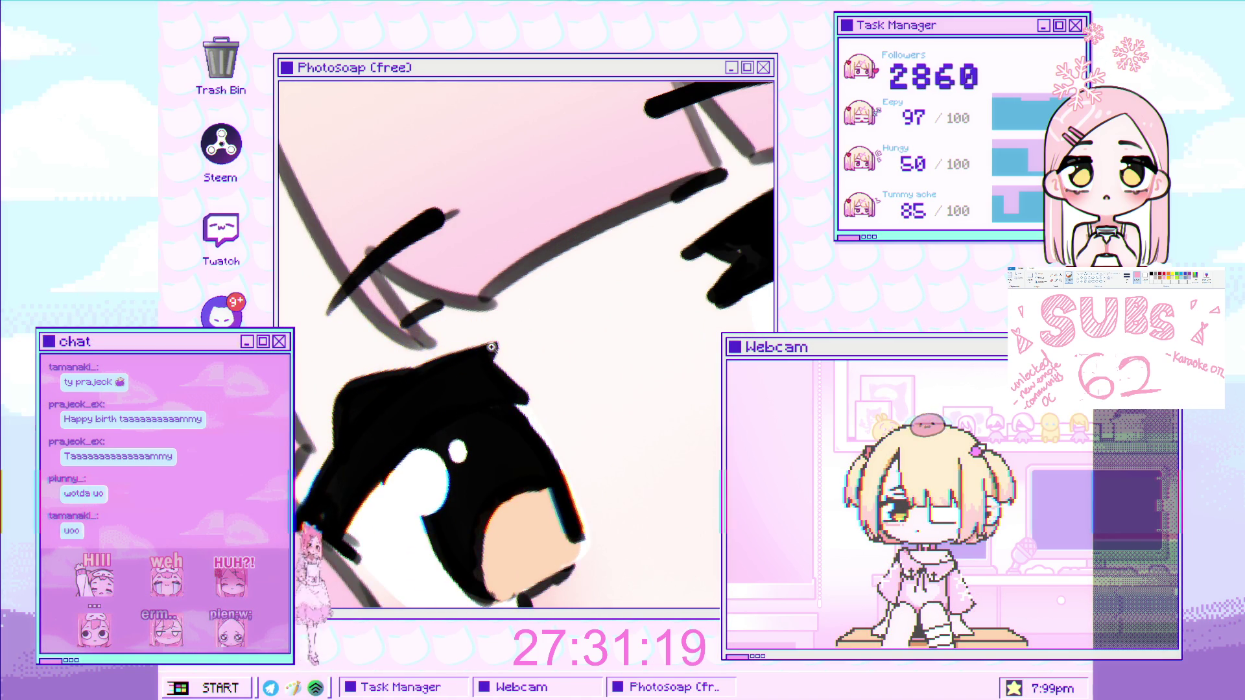
scroll(466, 344, "down", 3)
scroll(471, 346, "up", 1)
scroll(471, 346, "up", 2)
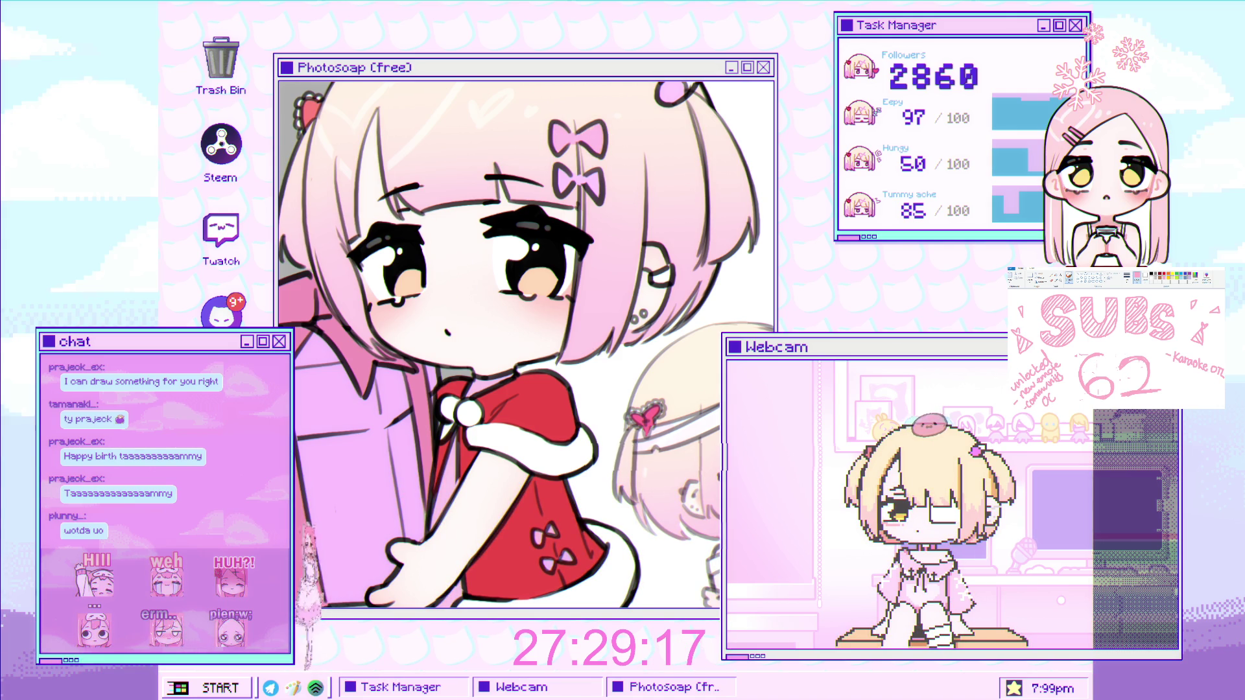
left_click(477, 345)
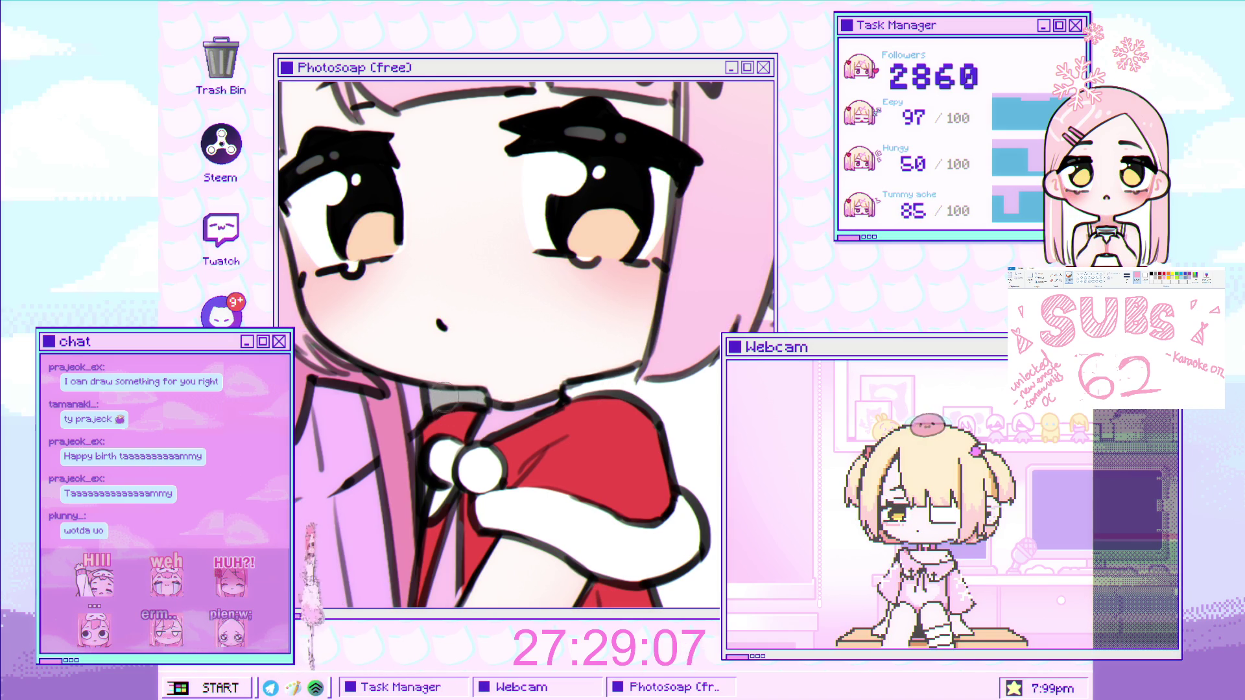
key("ctrl+0")
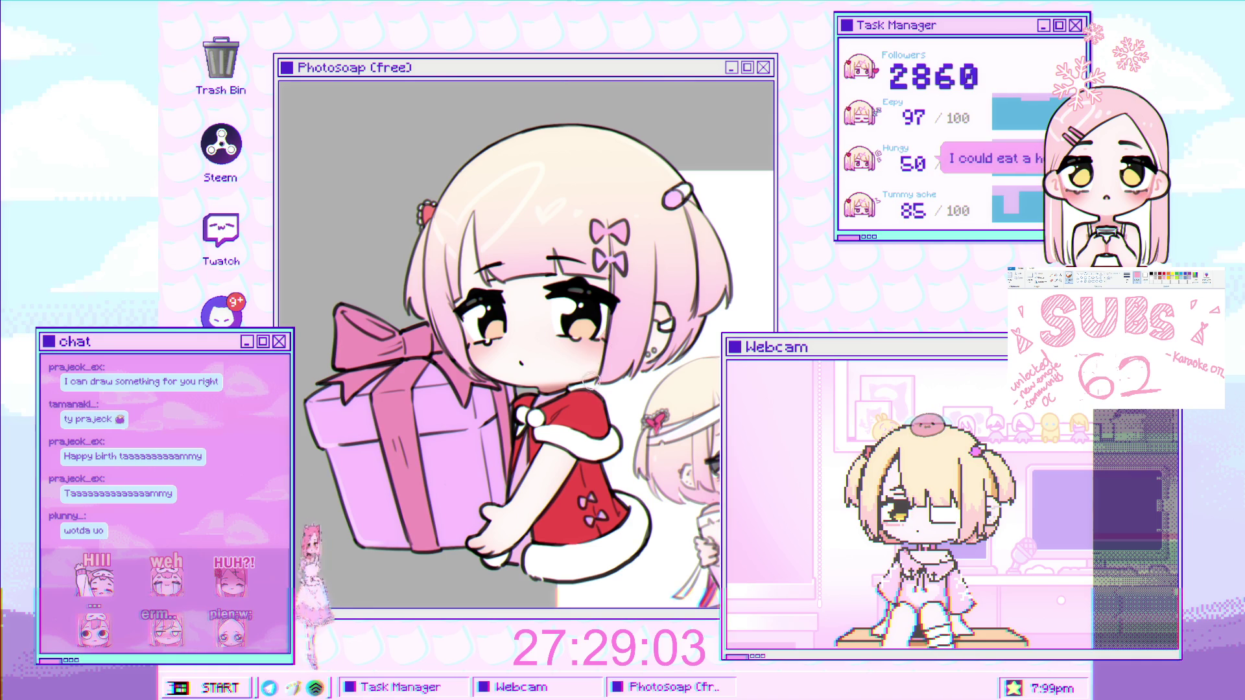
Switch to the Move tool with V and halve the brush size with [.
key("v")
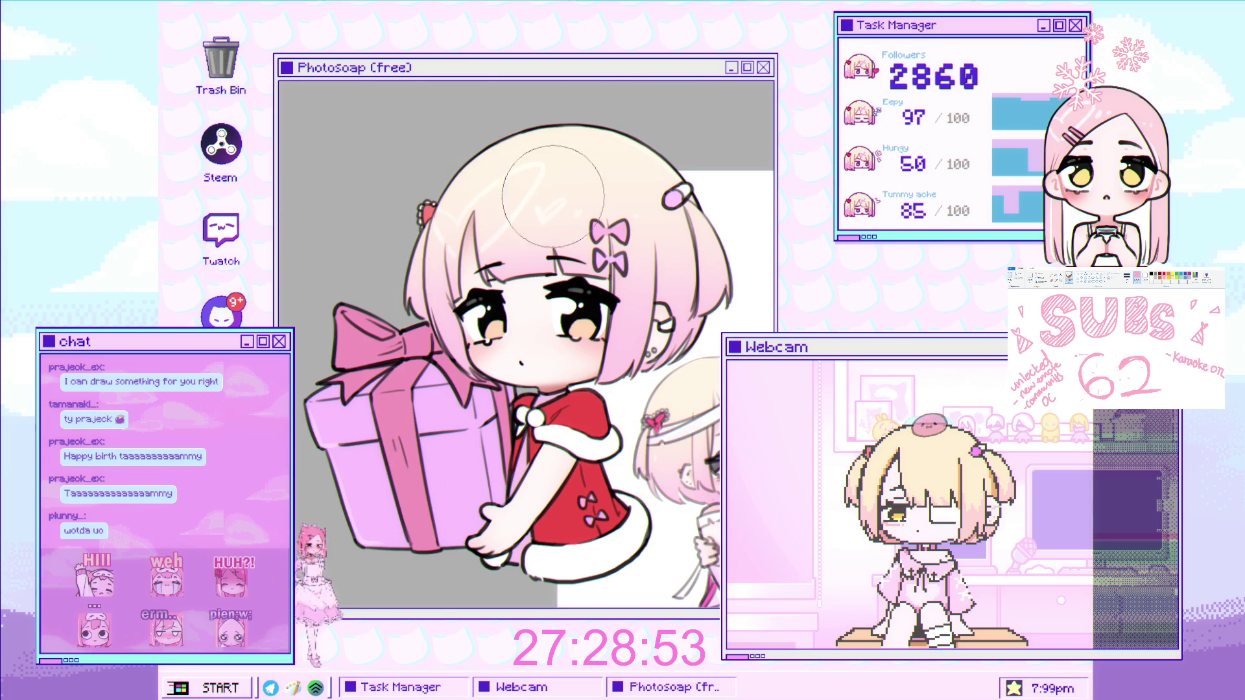
key("bracketleft")
key("bracketleft")
key("bracketleft")
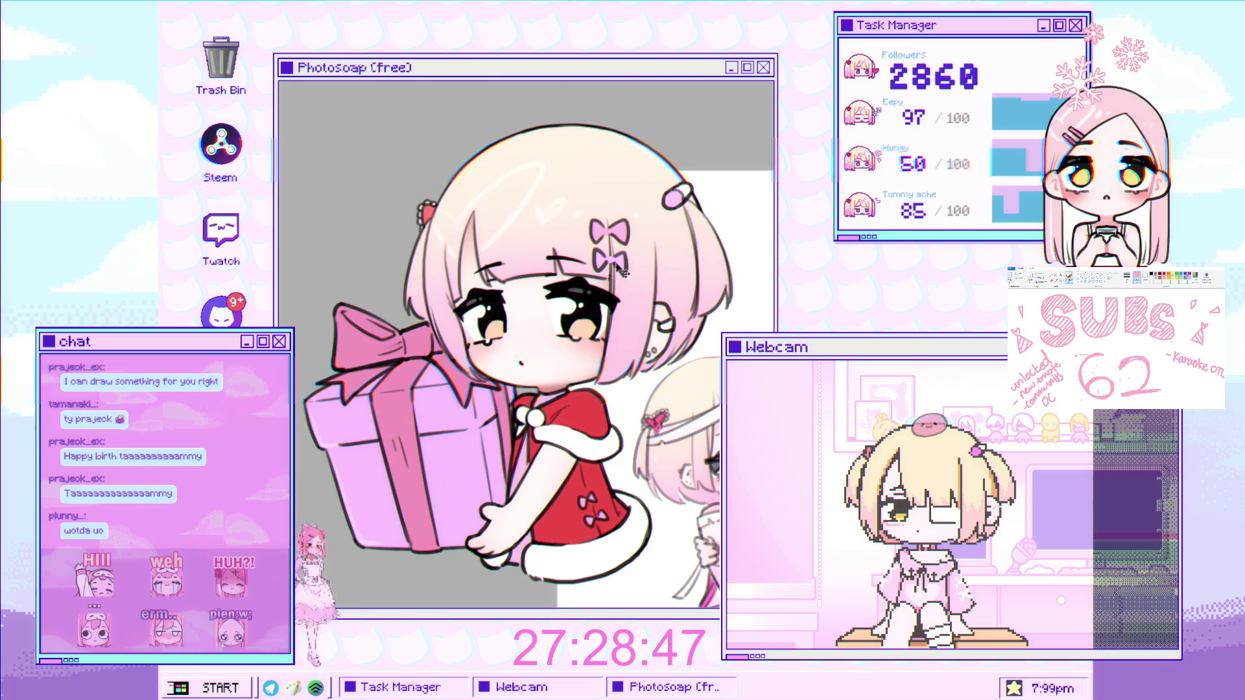
scroll(624, 335, "right", 2)
scroll(619, 339, "right", 1)
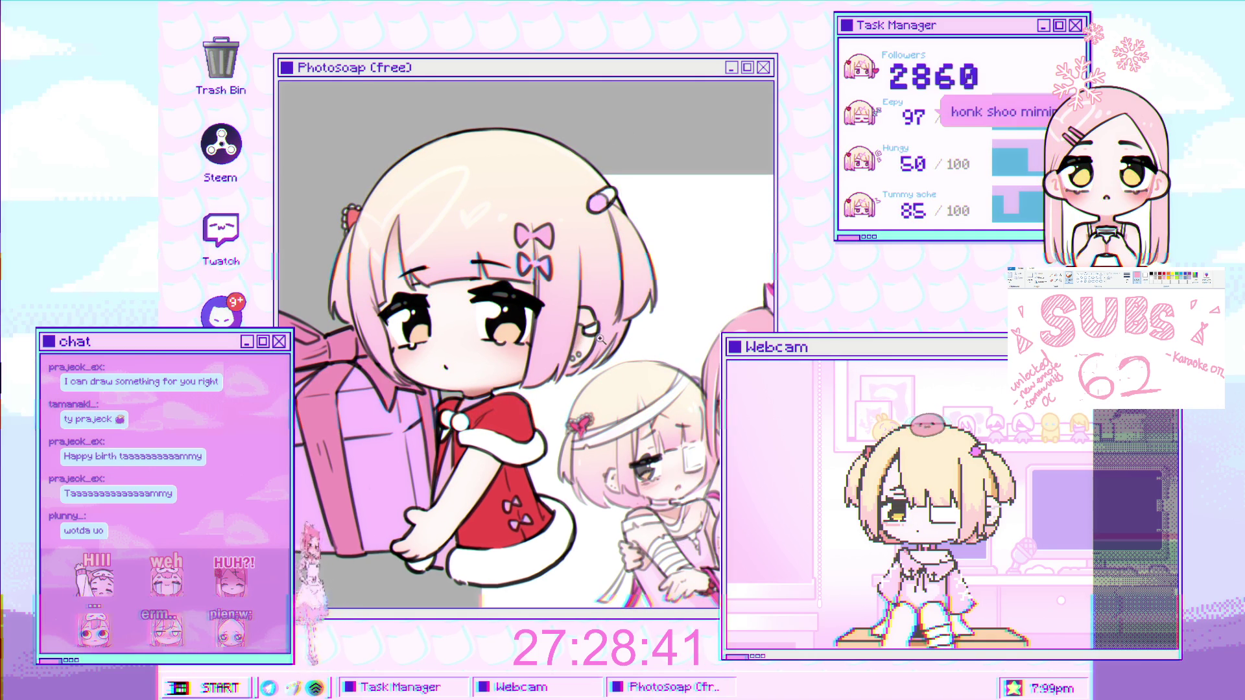
Zoom in on the girl's mouth for a close-up of her face and dress collar.
scroll(607, 338, "down", 2)
scroll(583, 334, "up", 1)
scroll(530, 323, "up", 3)
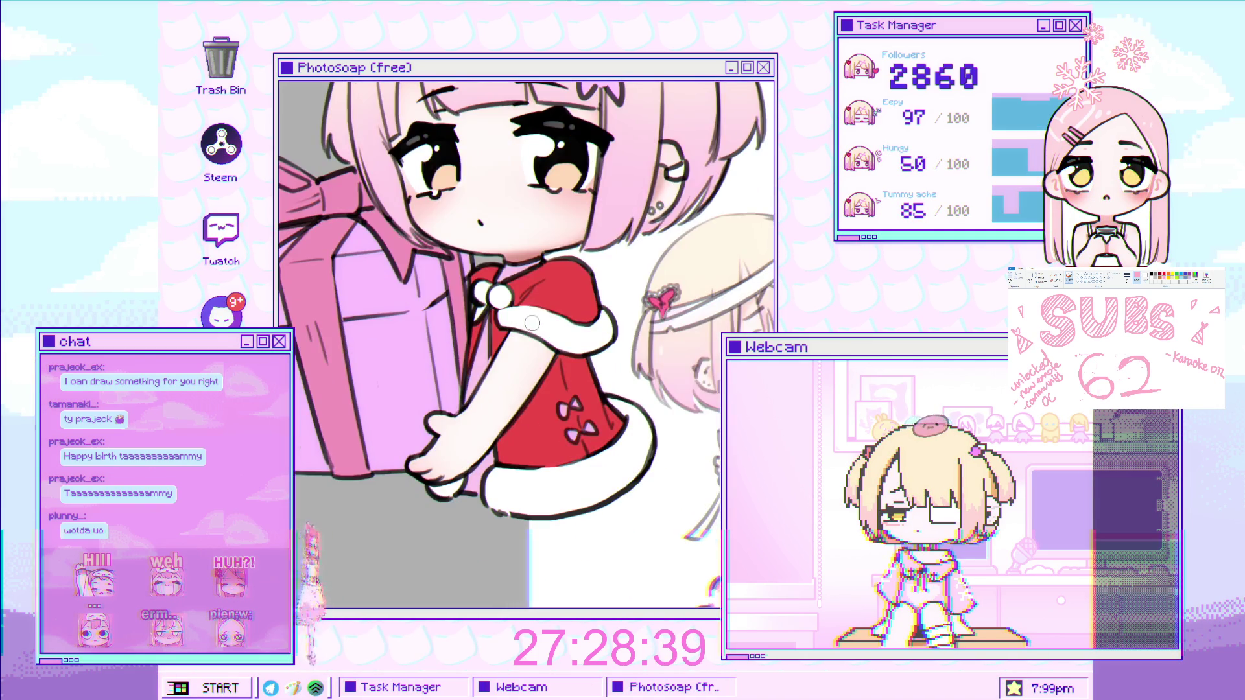
scroll(582, 356, "up", 1)
scroll(529, 435, "down", 3)
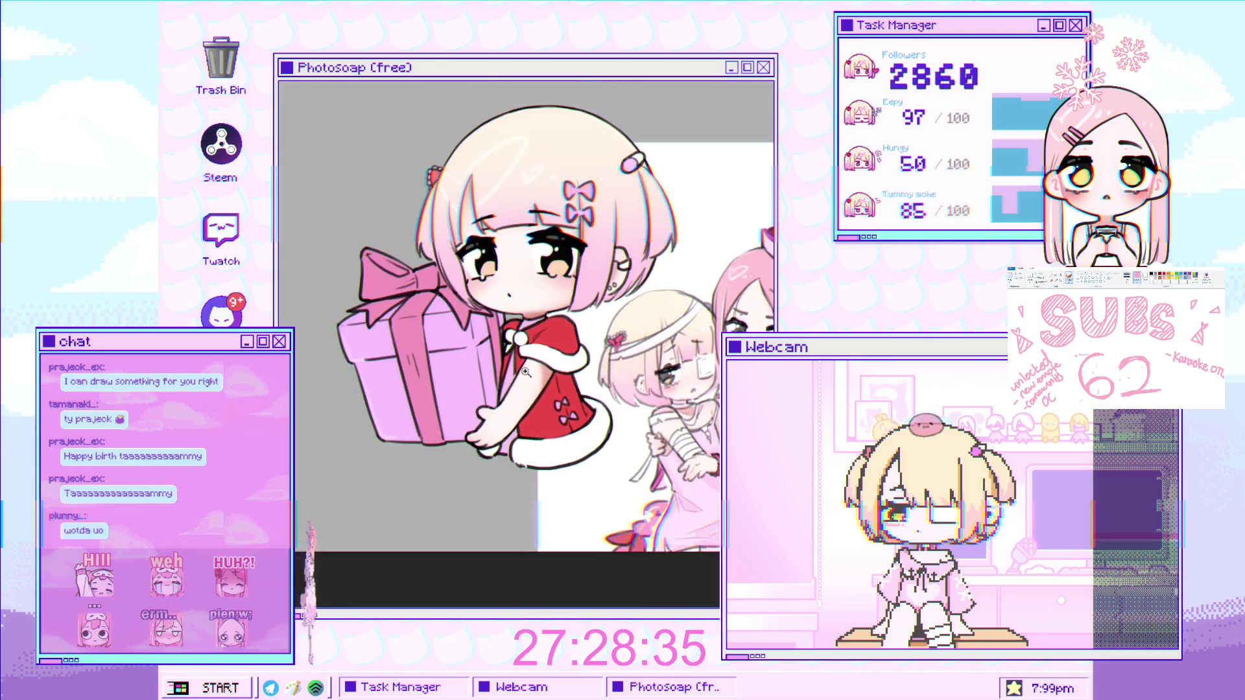
scroll(538, 338, "up", 2)
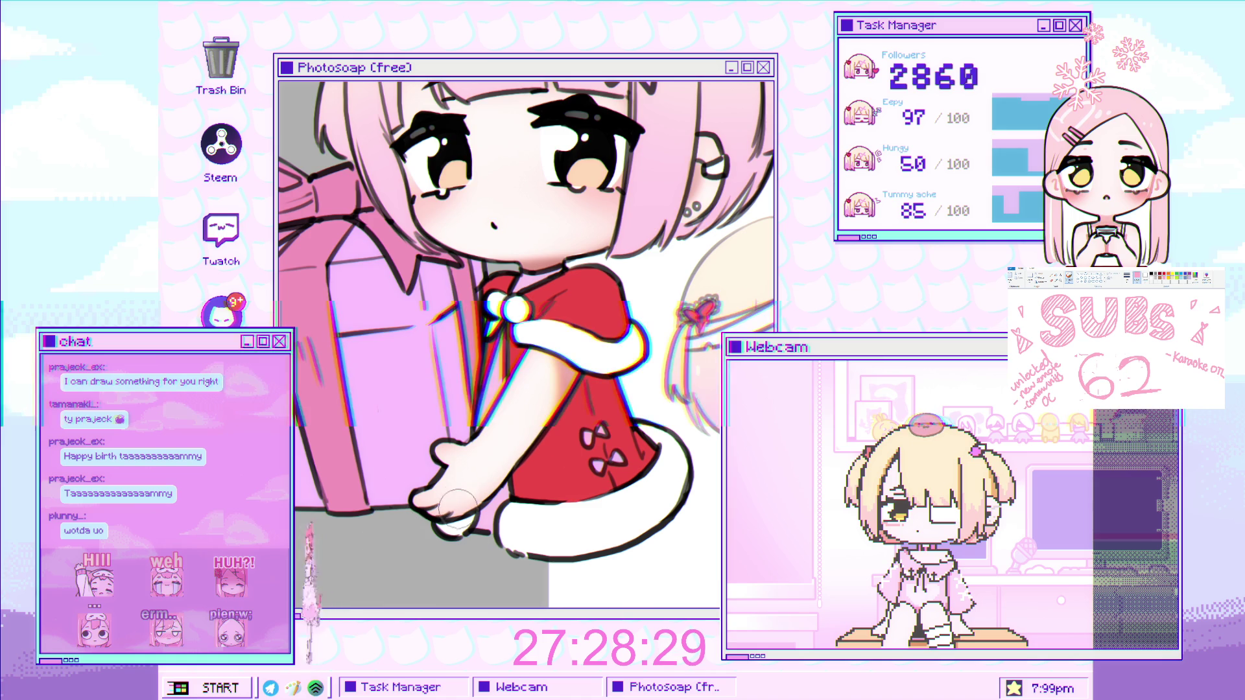
scroll(549, 374, "down", 5)
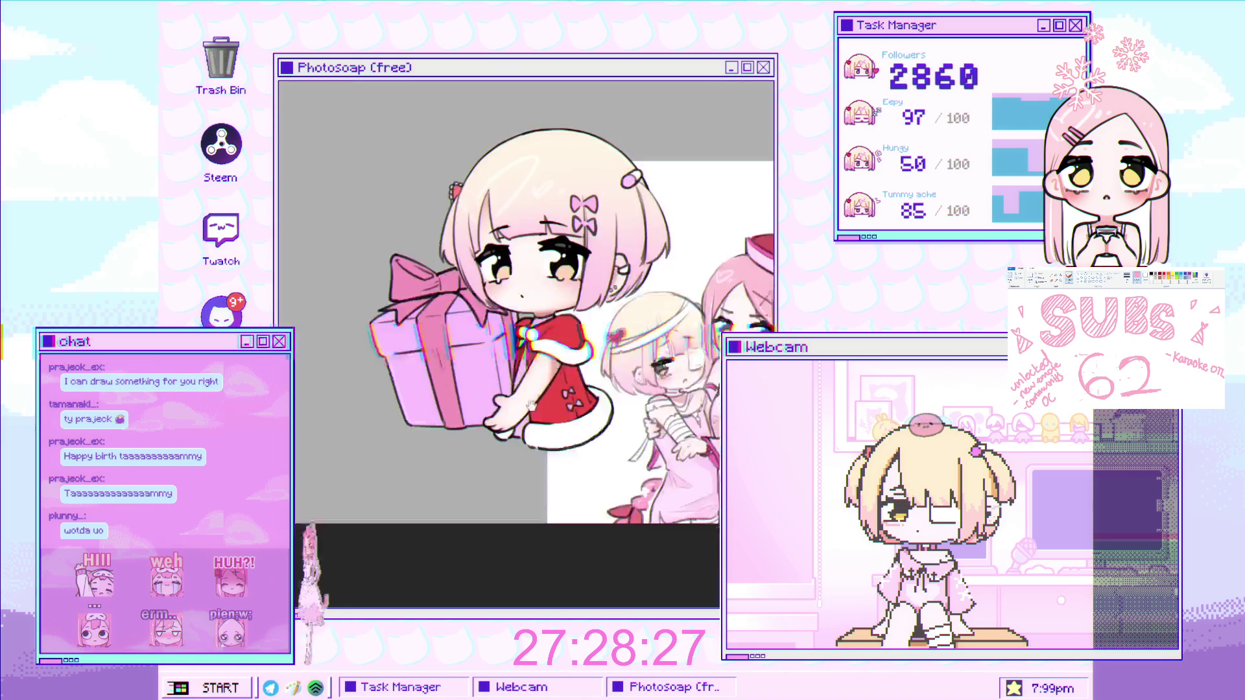
scroll(549, 375, "up", 5)
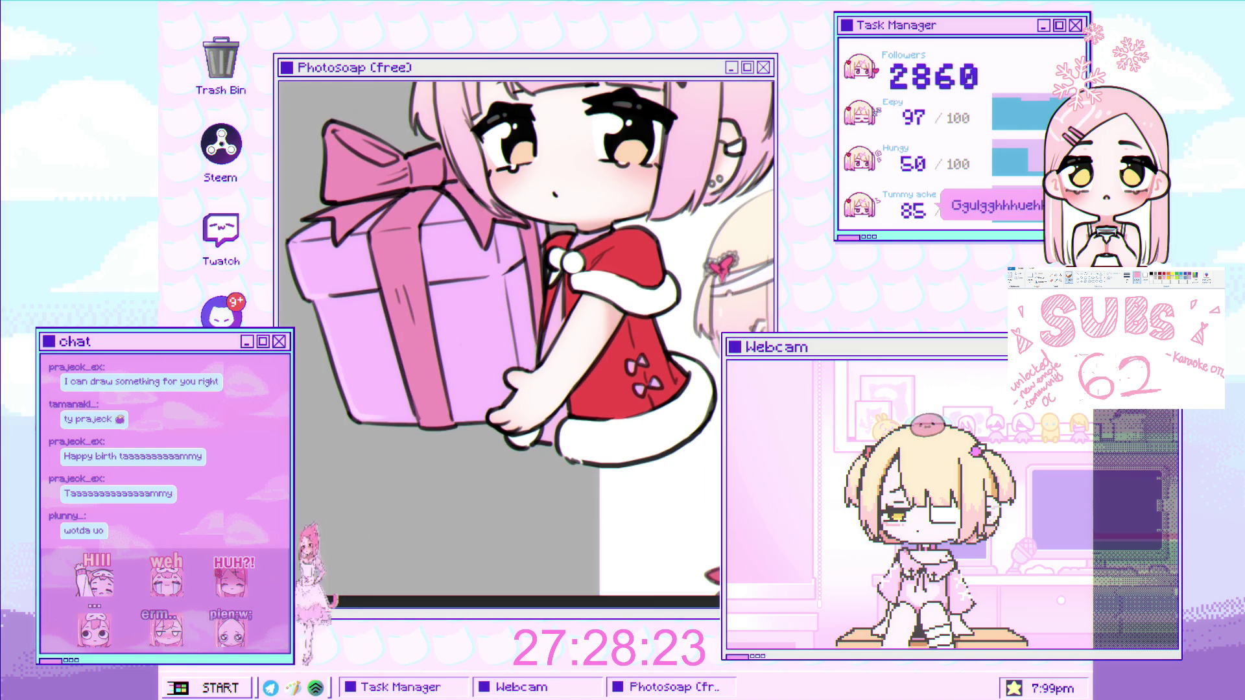
scroll(675, 239, "up", 2)
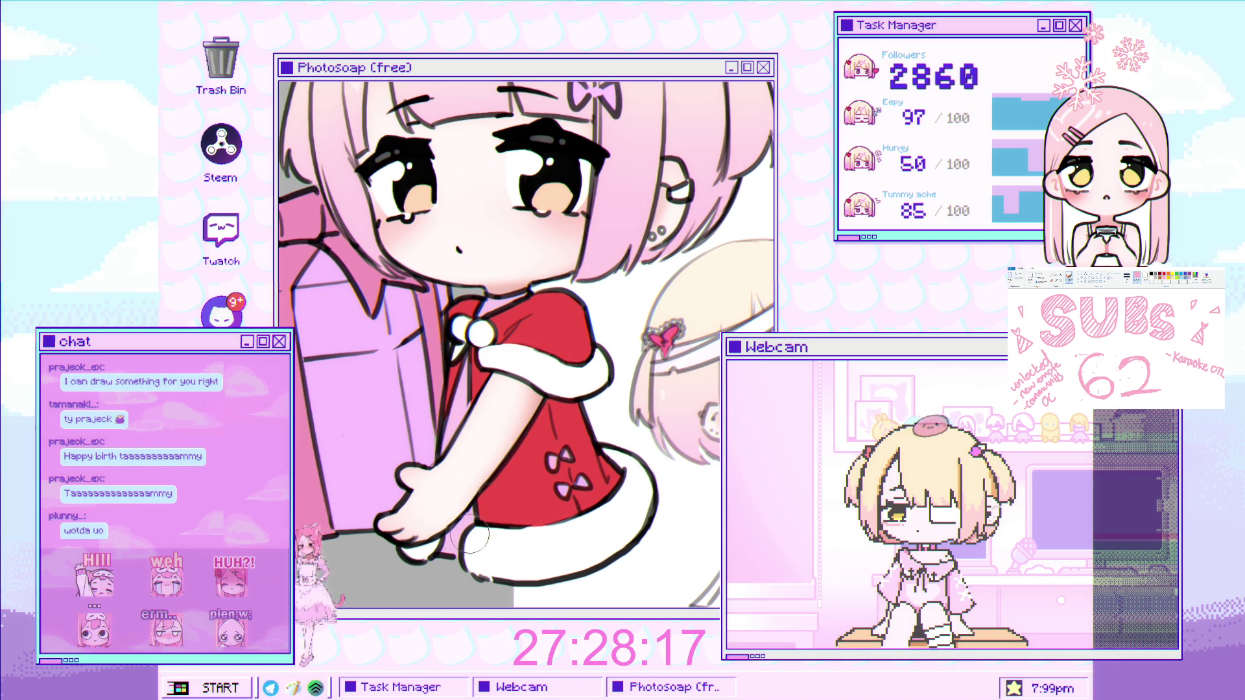
scroll(612, 419, "down", 3)
scroll(612, 419, "up", 3)
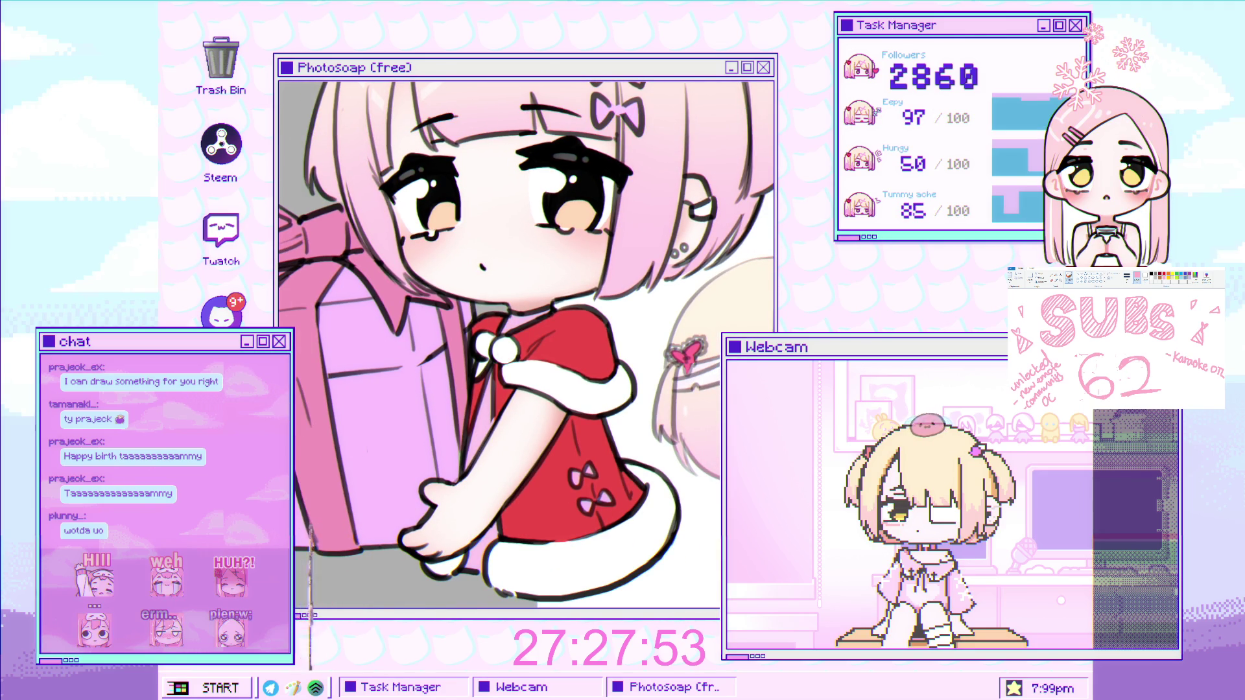
left_click(493, 272)
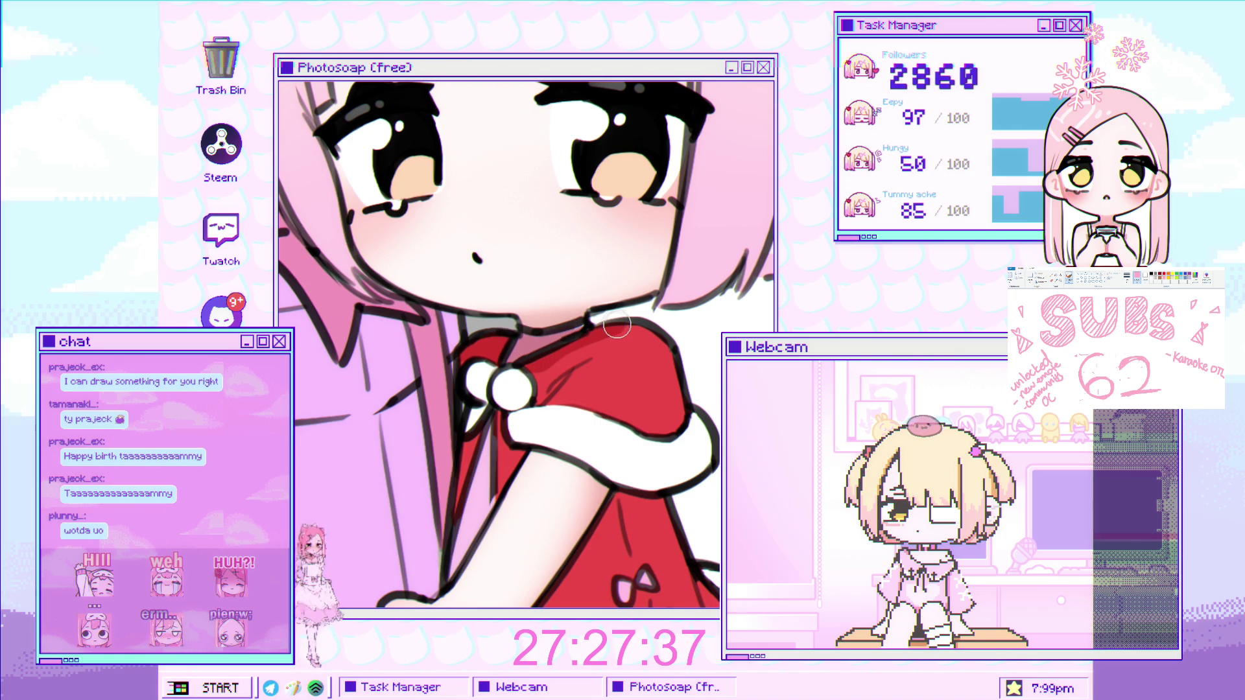
Paint two darker shading strokes down the arm's edge against the red dress.
scroll(556, 356, "down", 2)
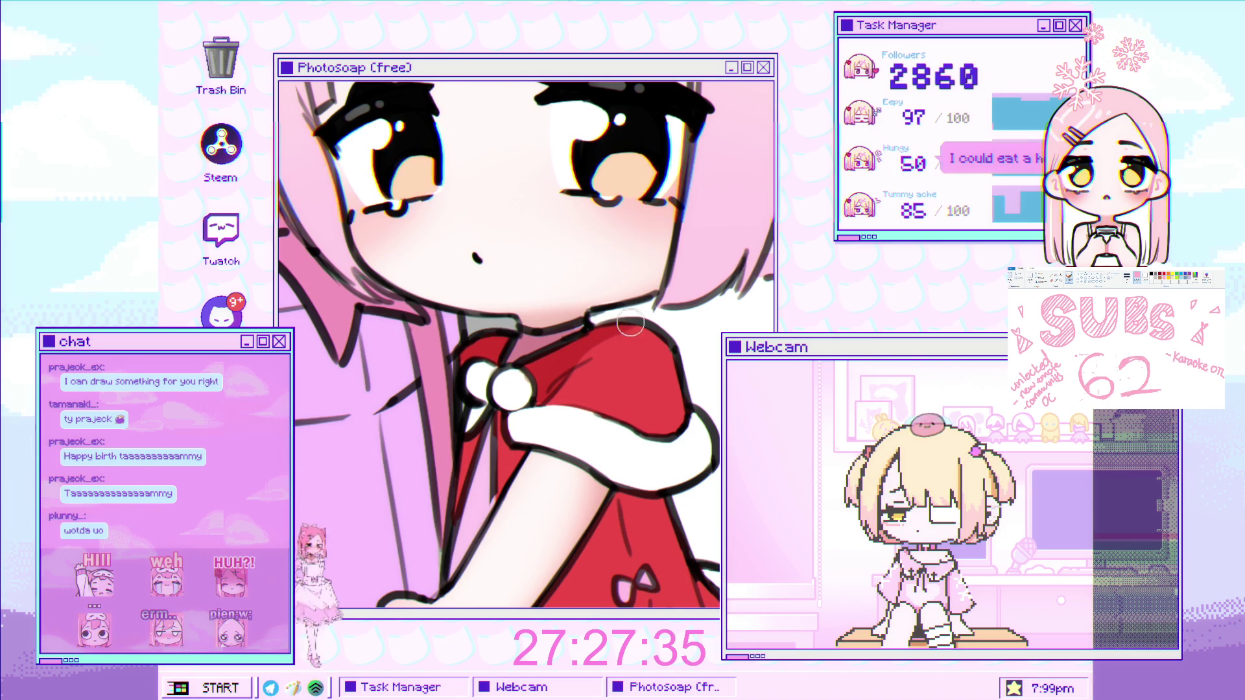
scroll(567, 403, "up", 2)
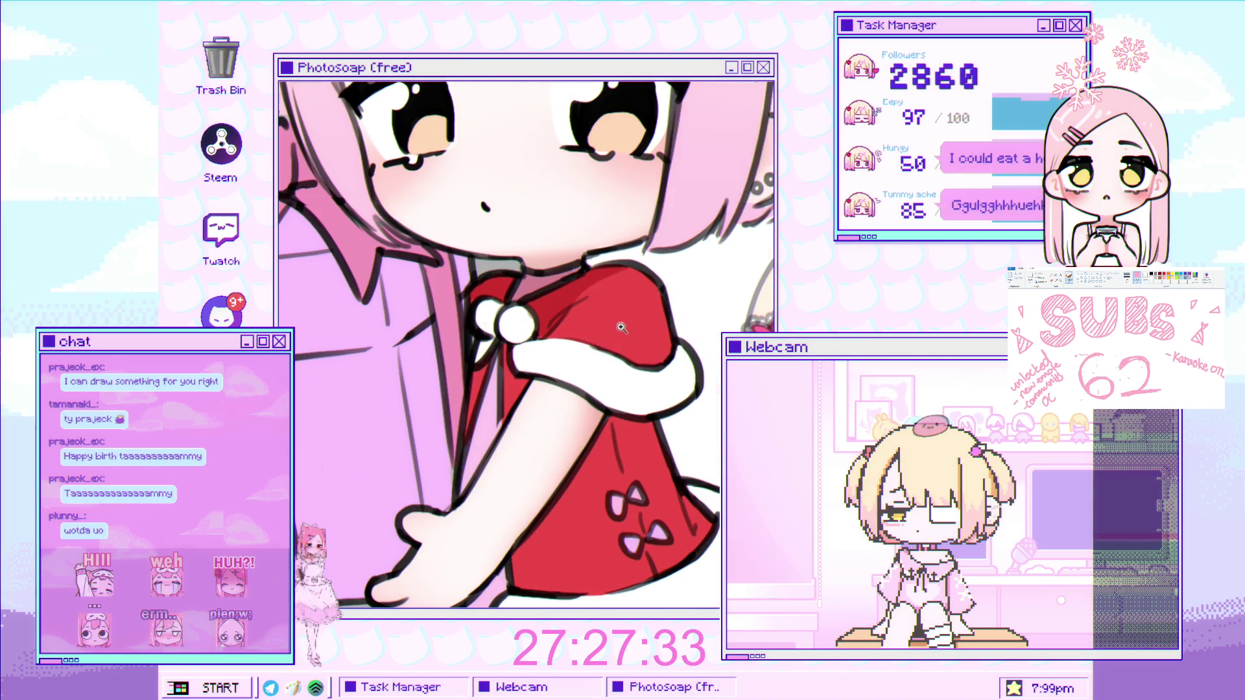
left_click_drag(488, 382, 491, 446)
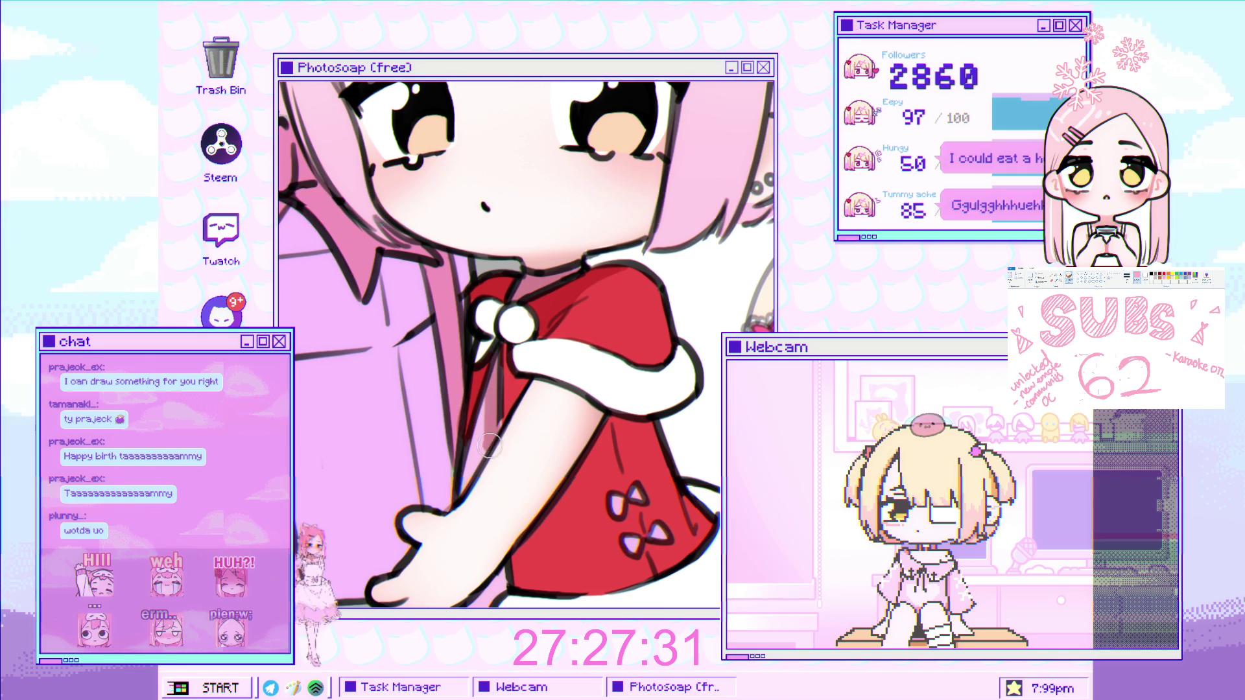
left_click_drag(497, 403, 489, 480)
scroll(536, 393, "down", 3)
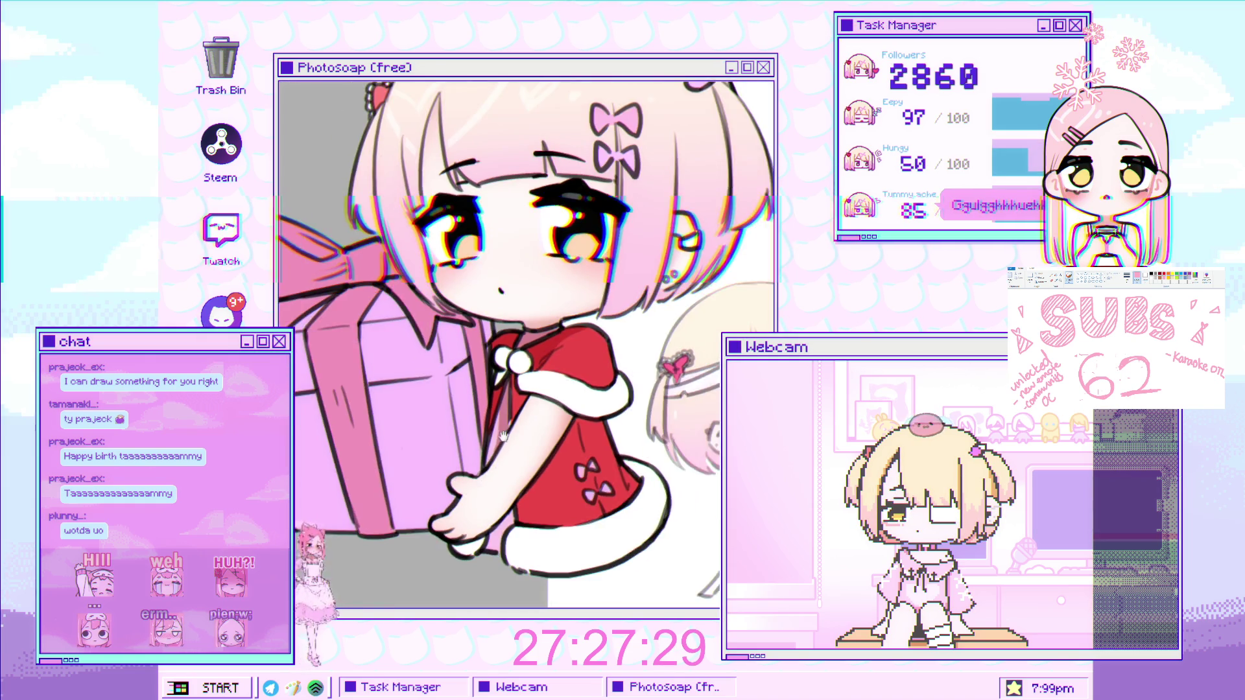
scroll(535, 393, "up", 2)
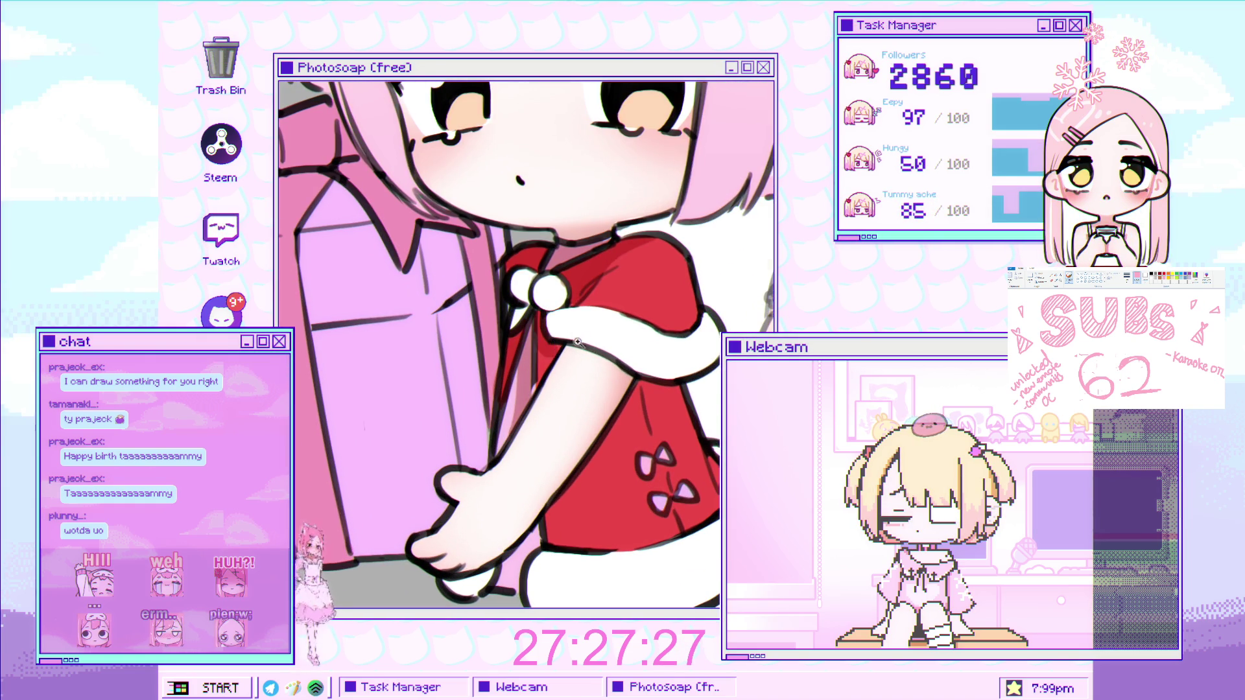
scroll(551, 344, "down", 3)
scroll(564, 331, "up", 2)
scroll(572, 322, "up", 1)
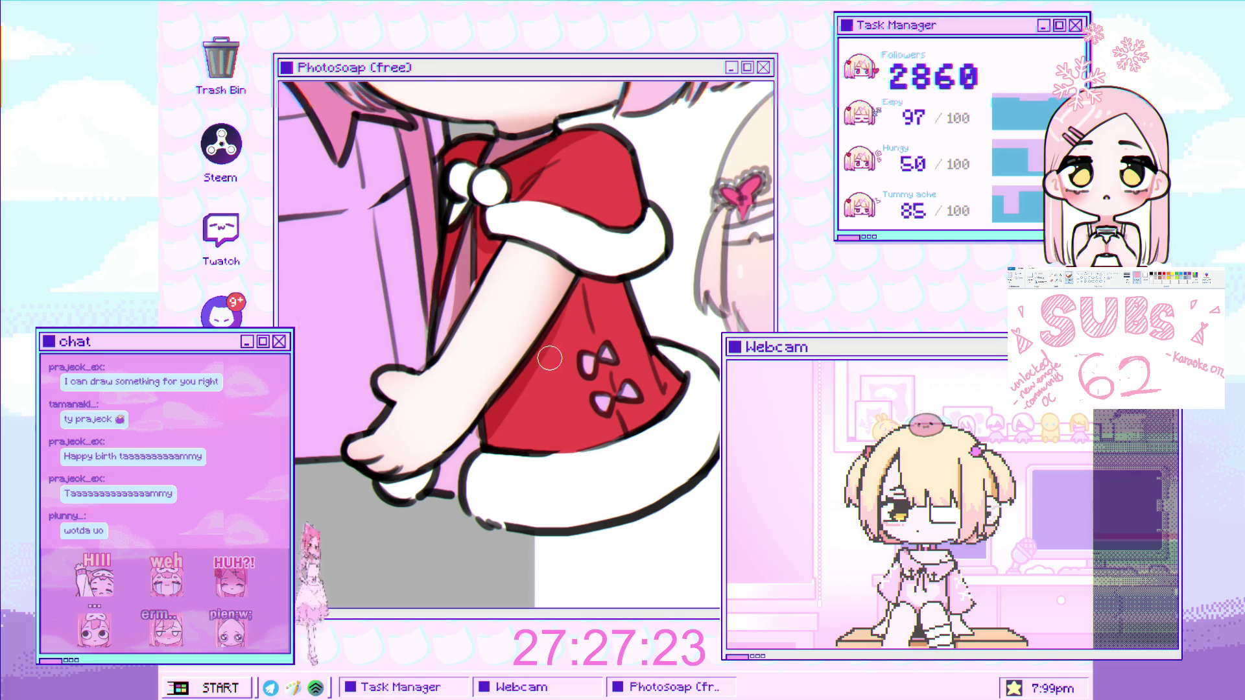
scroll(542, 363, "down", 3)
scroll(496, 412, "up", 3)
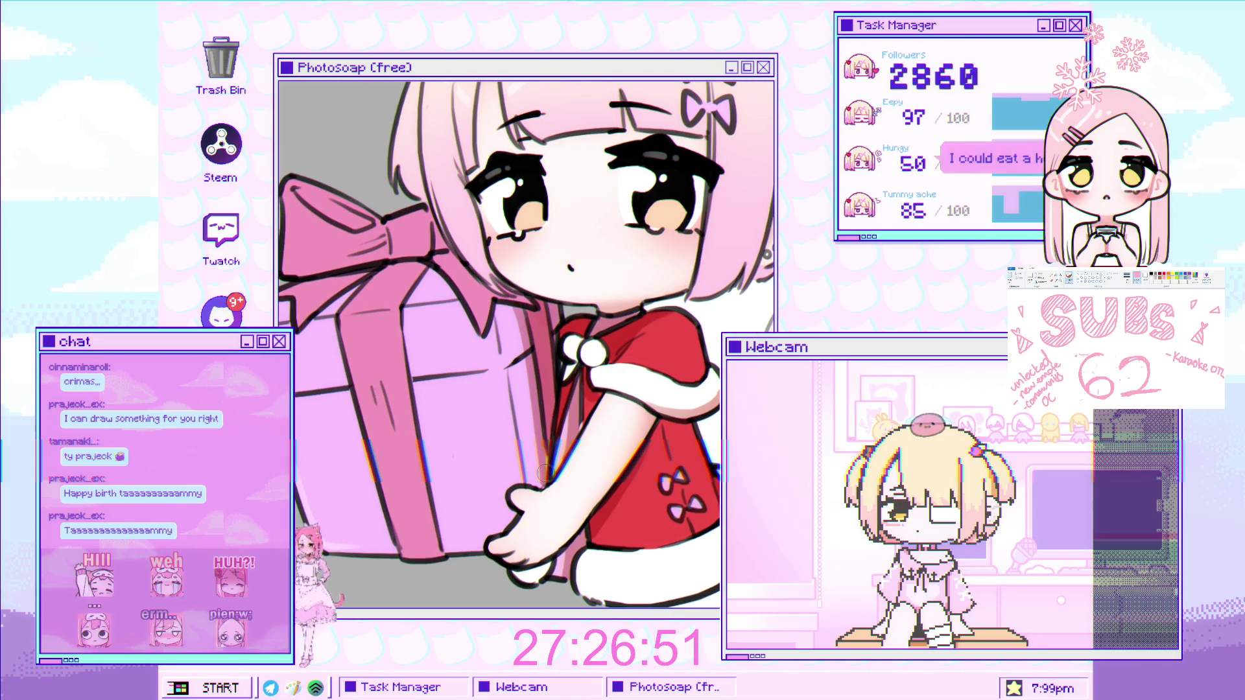
Darken the lower edge of the gift box's pink bow.
scroll(530, 362, "up", 2)
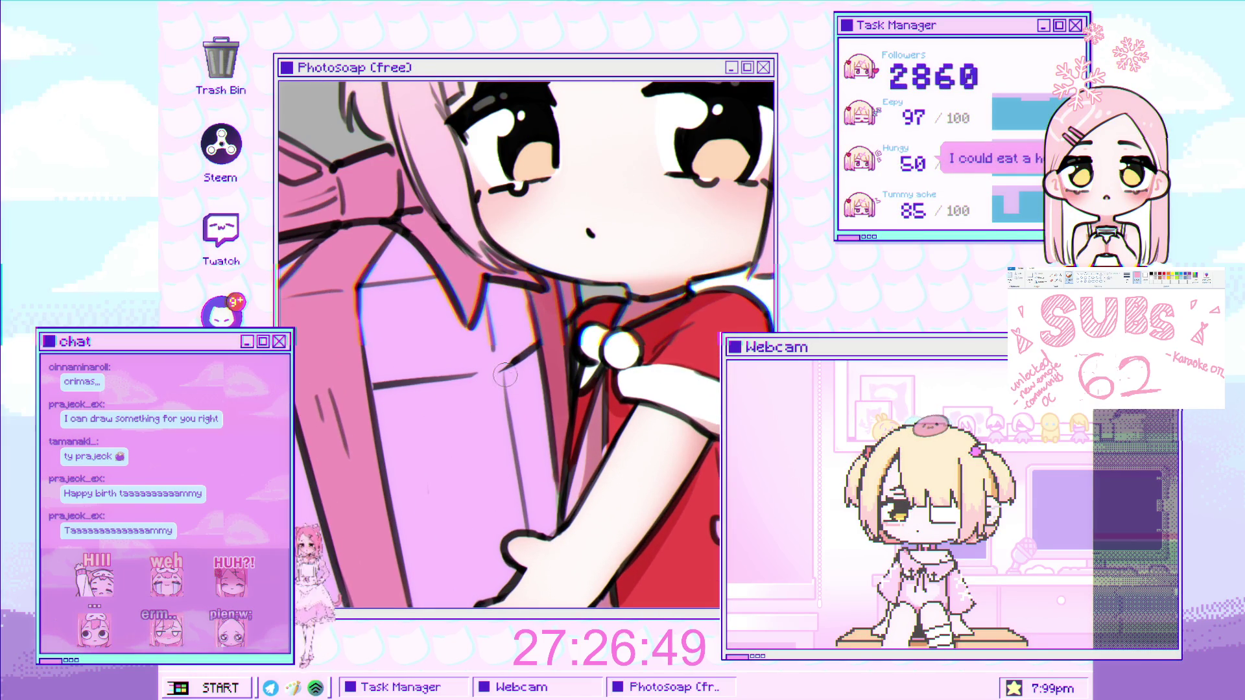
scroll(539, 415, "up", 3)
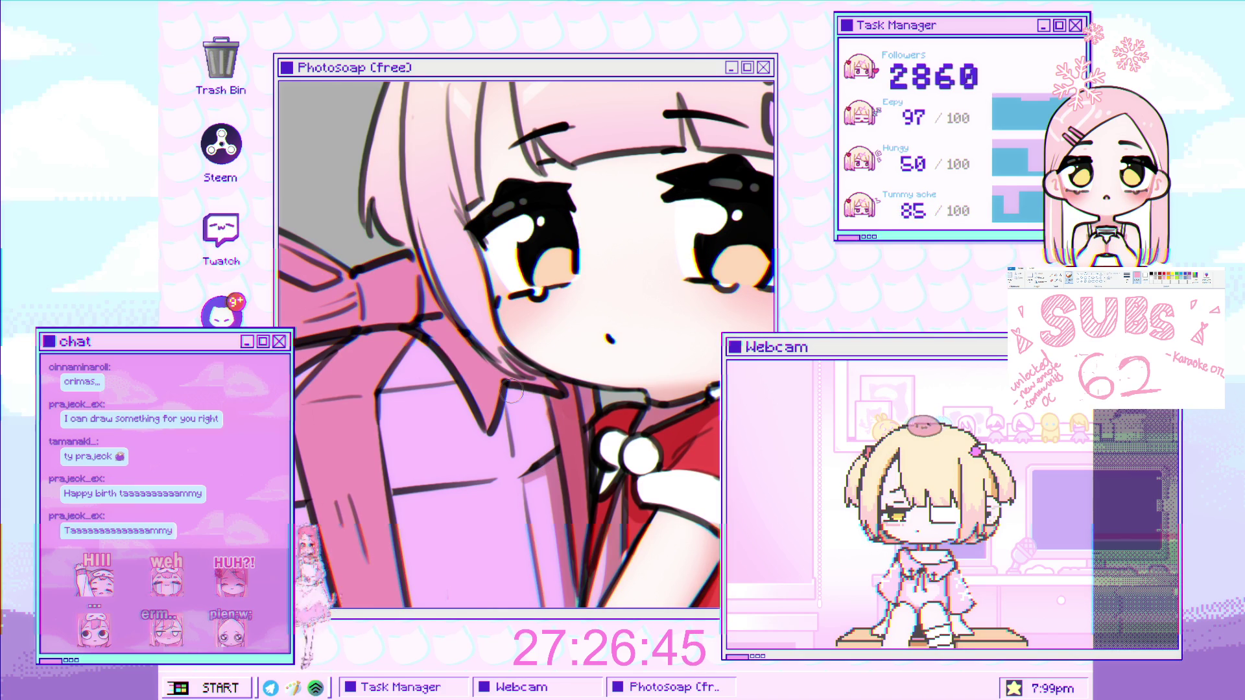
scroll(558, 410, "down", 5)
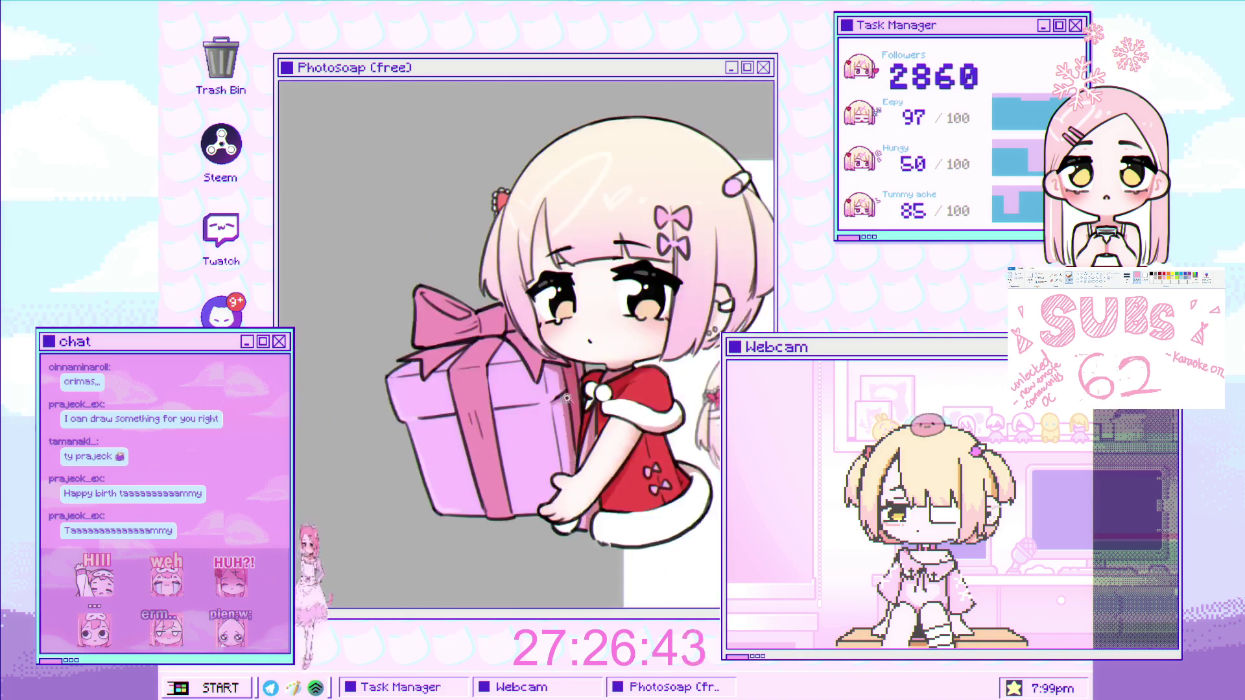
scroll(558, 410, "up", 5)
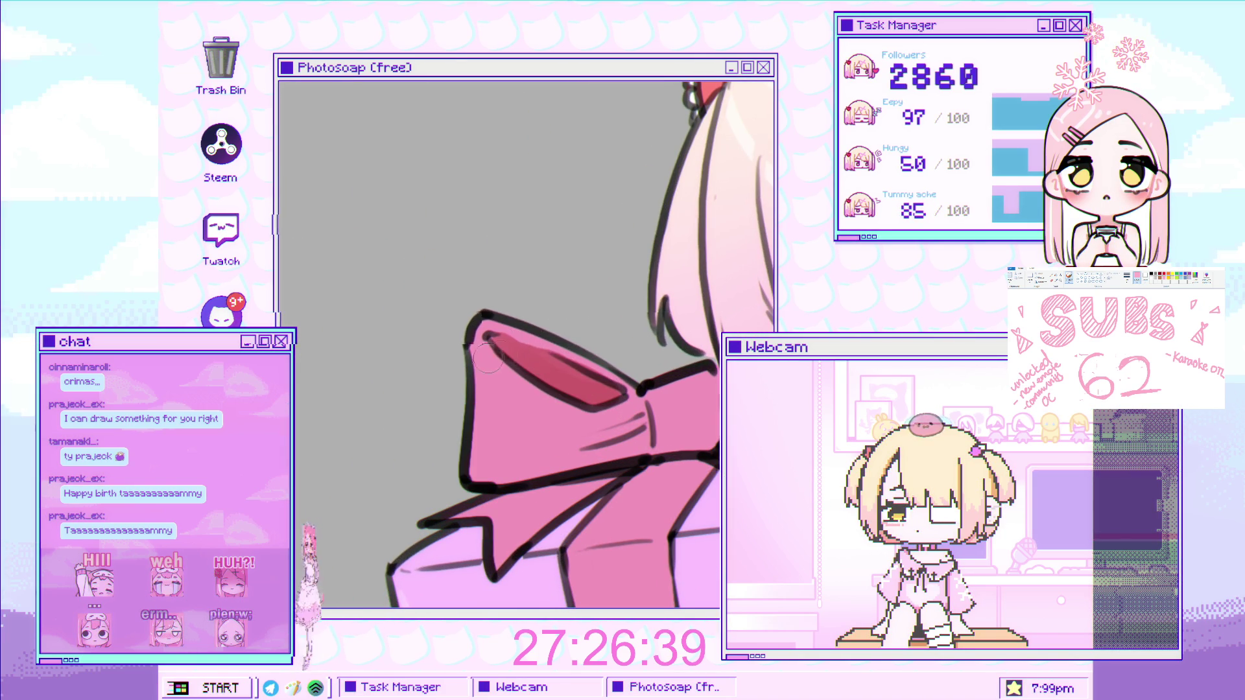
scroll(604, 422, "down", 3)
scroll(603, 422, "up", 2)
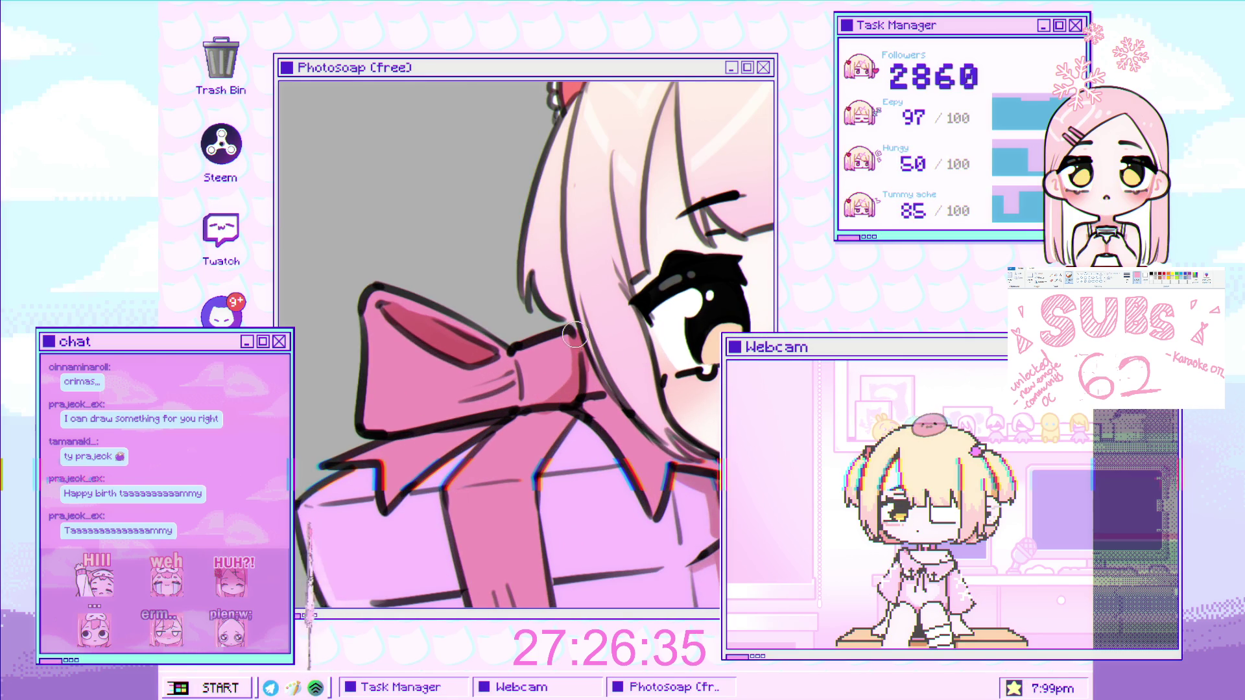
scroll(574, 344, "down", 1)
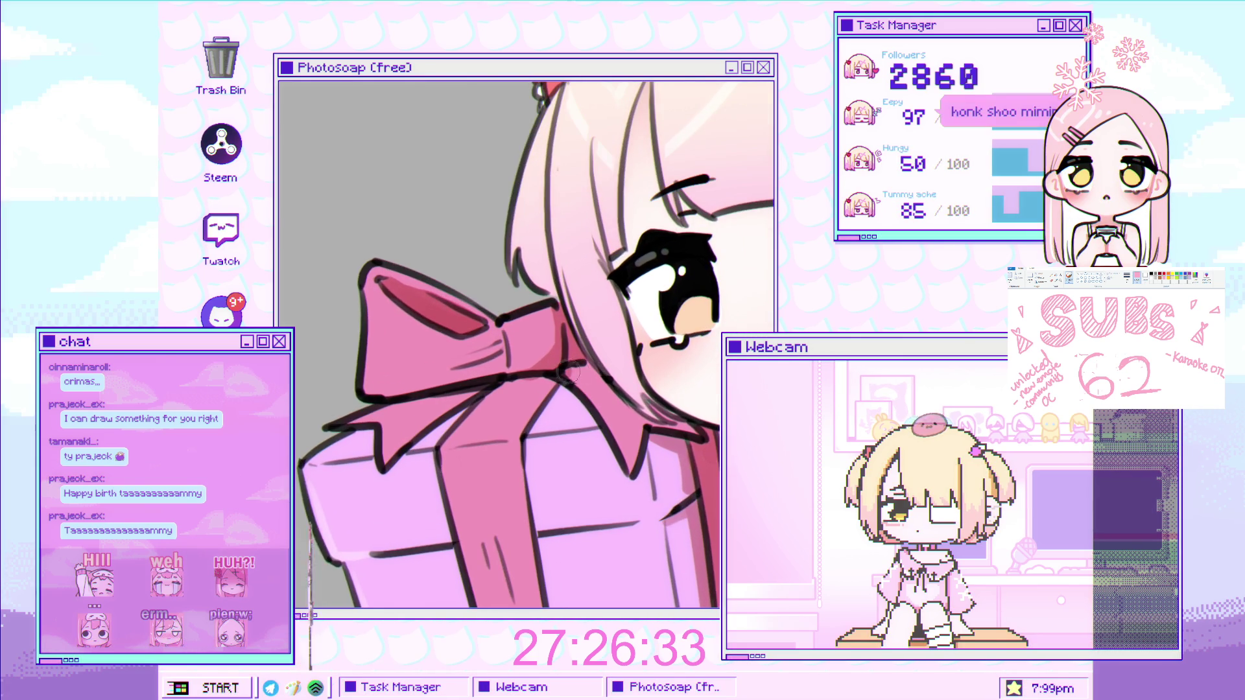
scroll(571, 363, "down", 2)
scroll(591, 346, "up", 3)
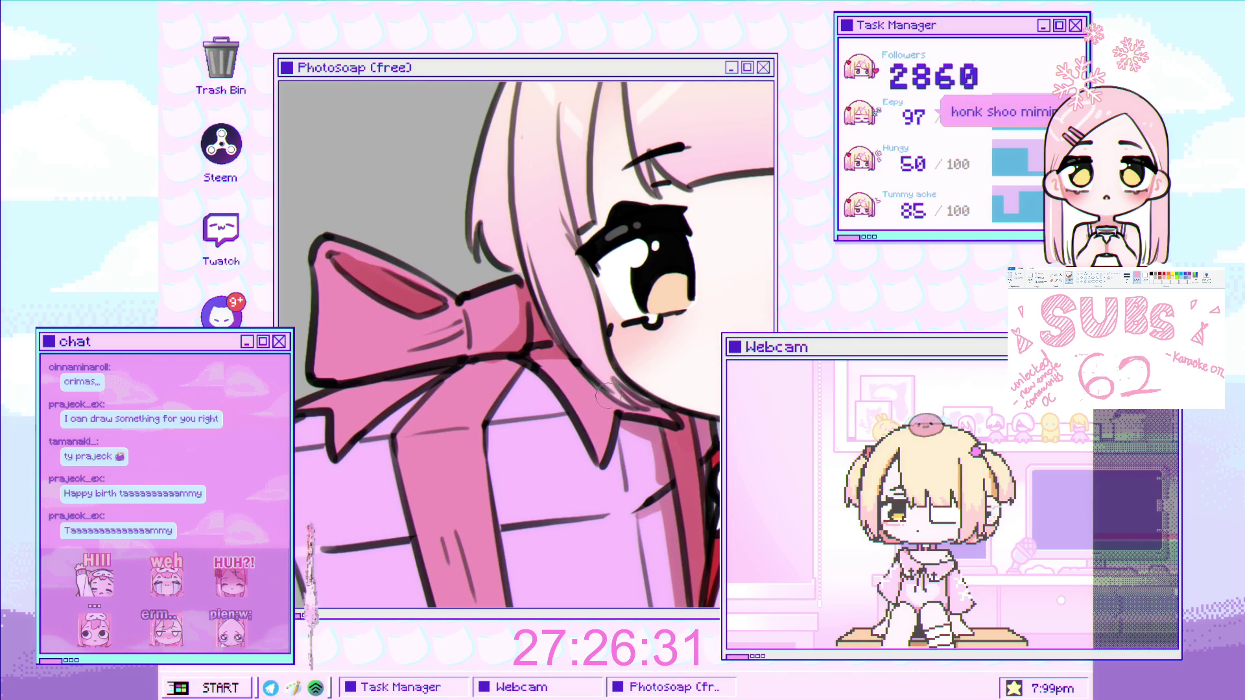
scroll(637, 407, "down", 2)
scroll(545, 342, "up", 2)
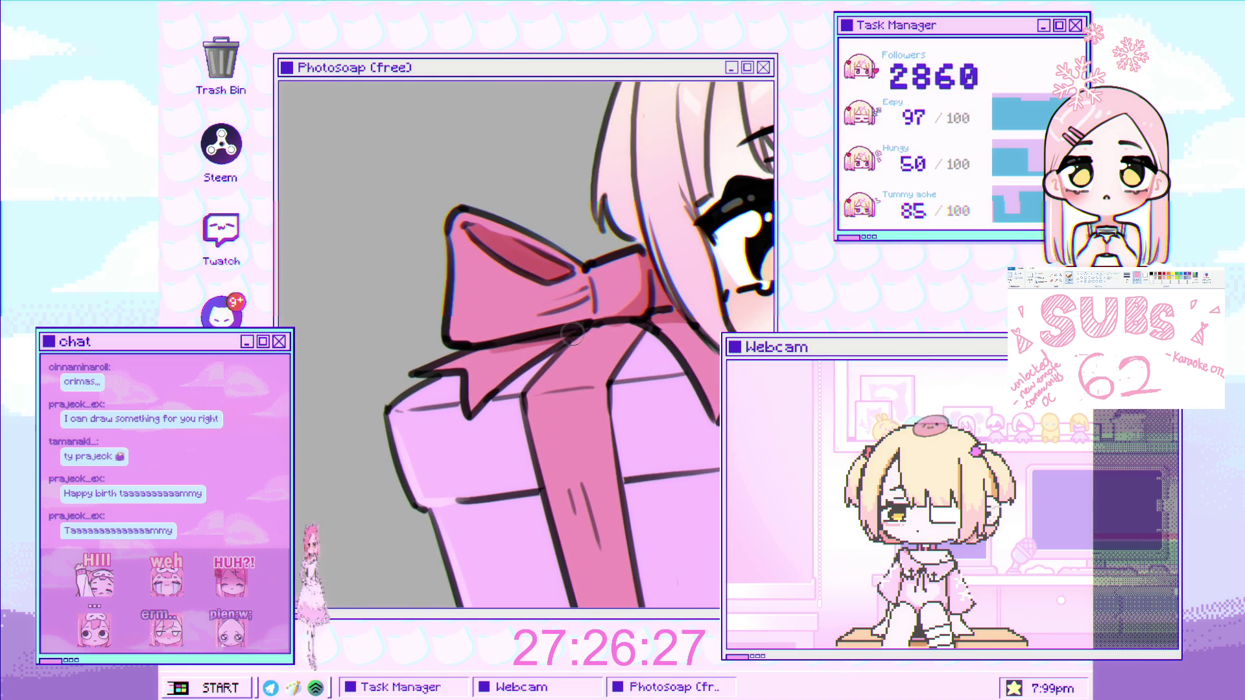
left_click_drag(592, 328, 655, 338)
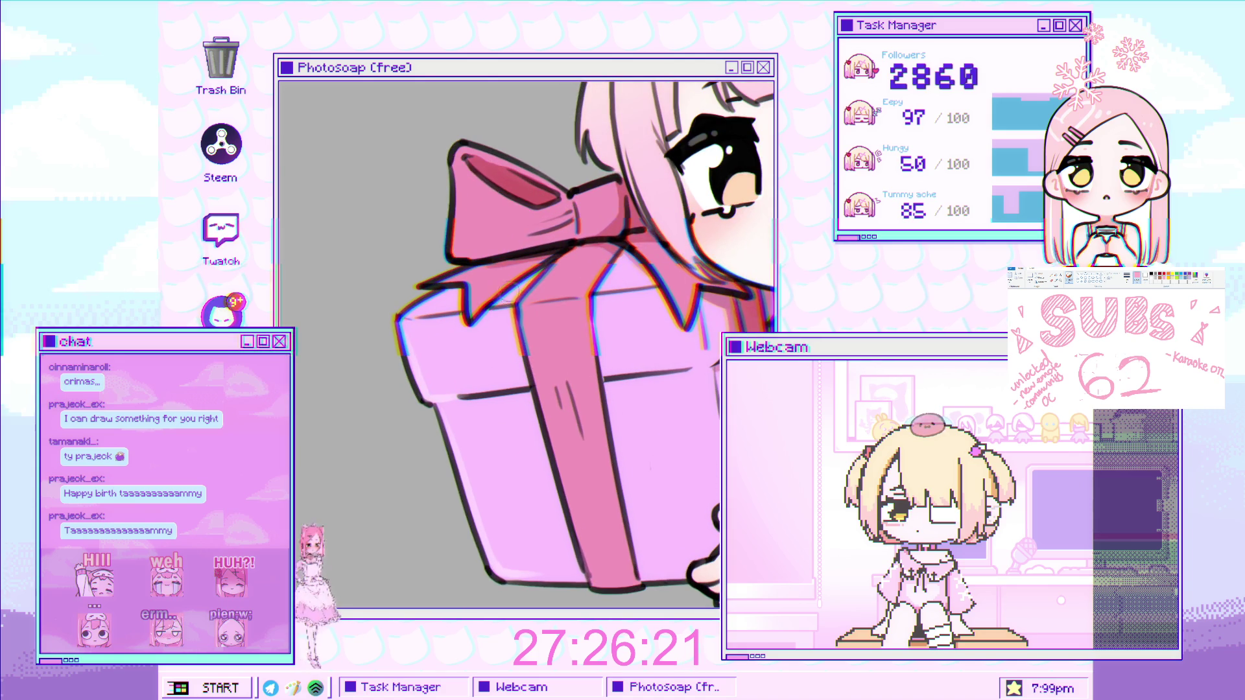
Move and tilt the view to show the gift box larger alongside her face.
left_click_drag(559, 331, 484, 344)
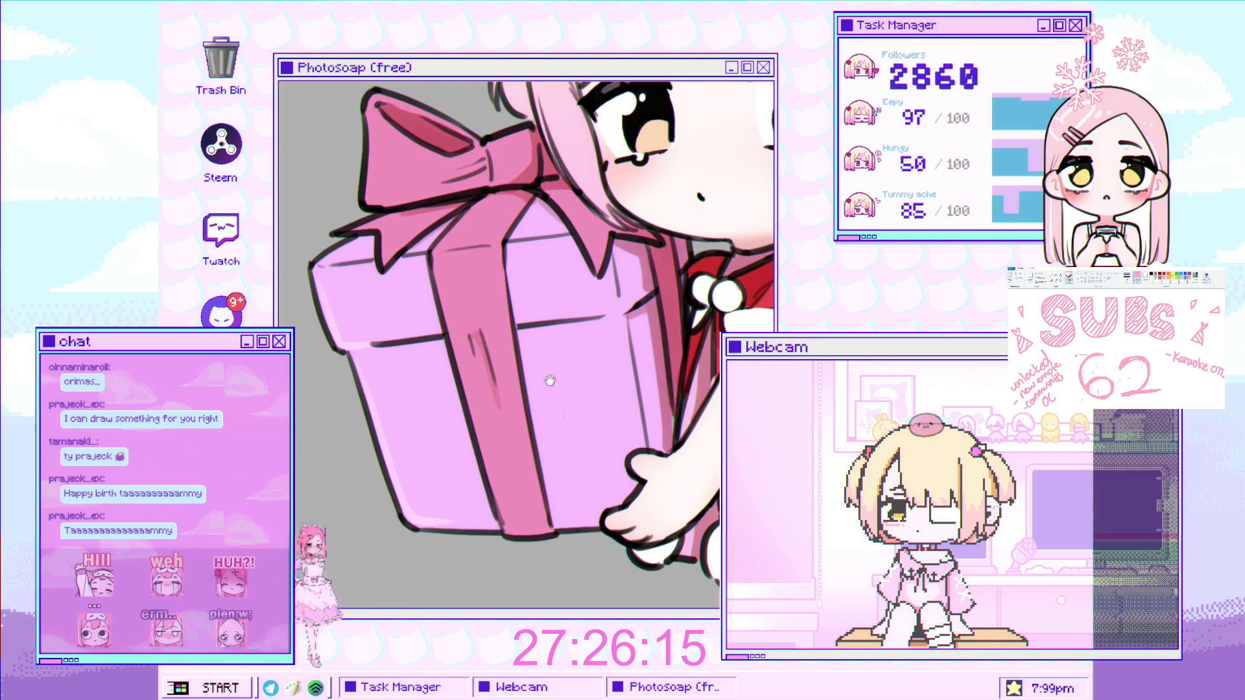
left_click_drag(548, 371, 505, 350)
scroll(457, 408, "up", 2)
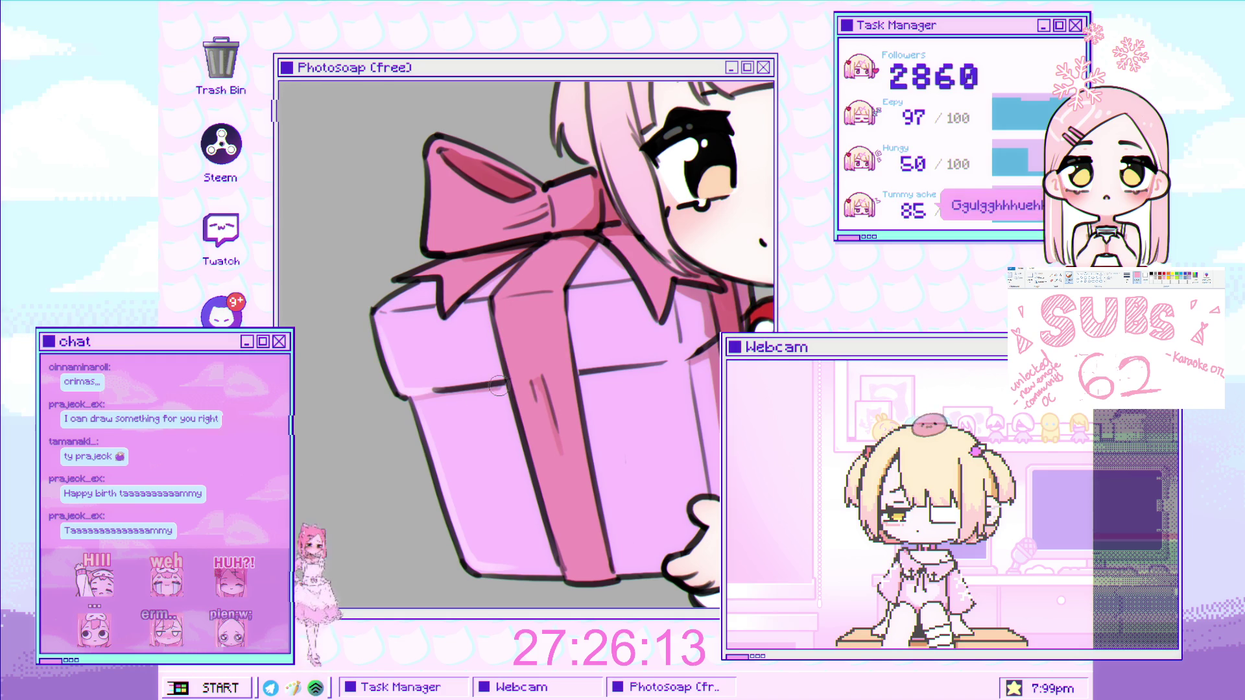
left_click_drag(503, 387, 499, 402)
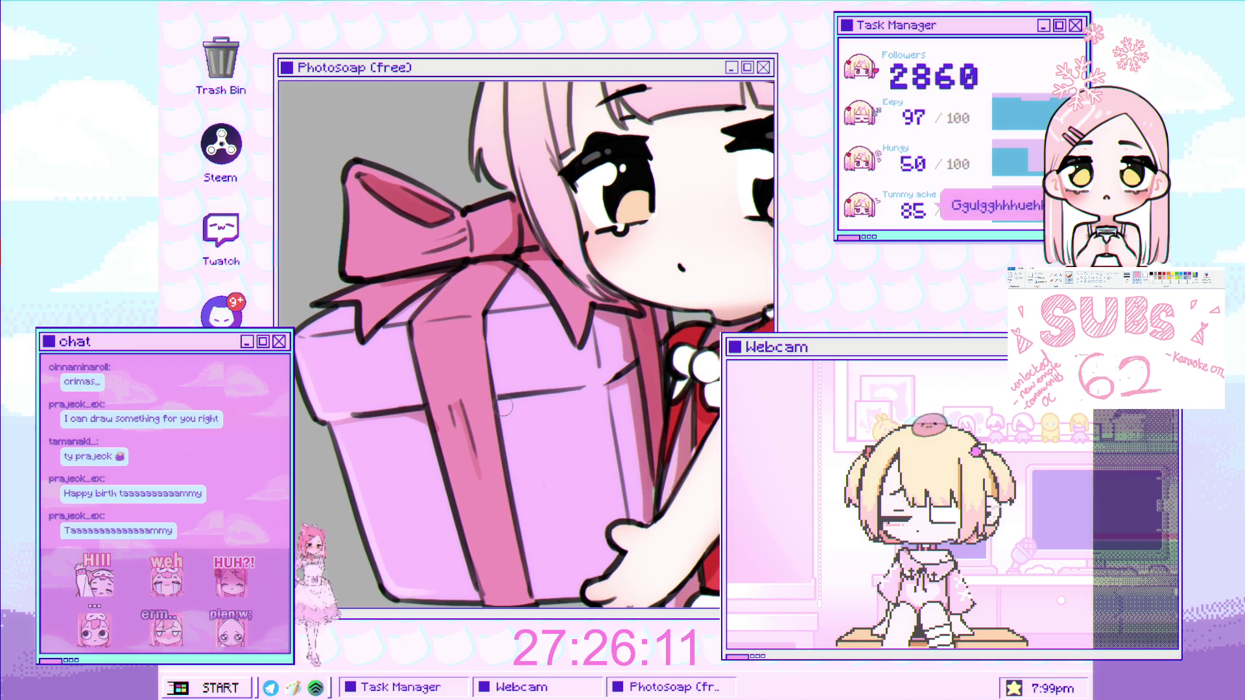
scroll(623, 389, "down", 3)
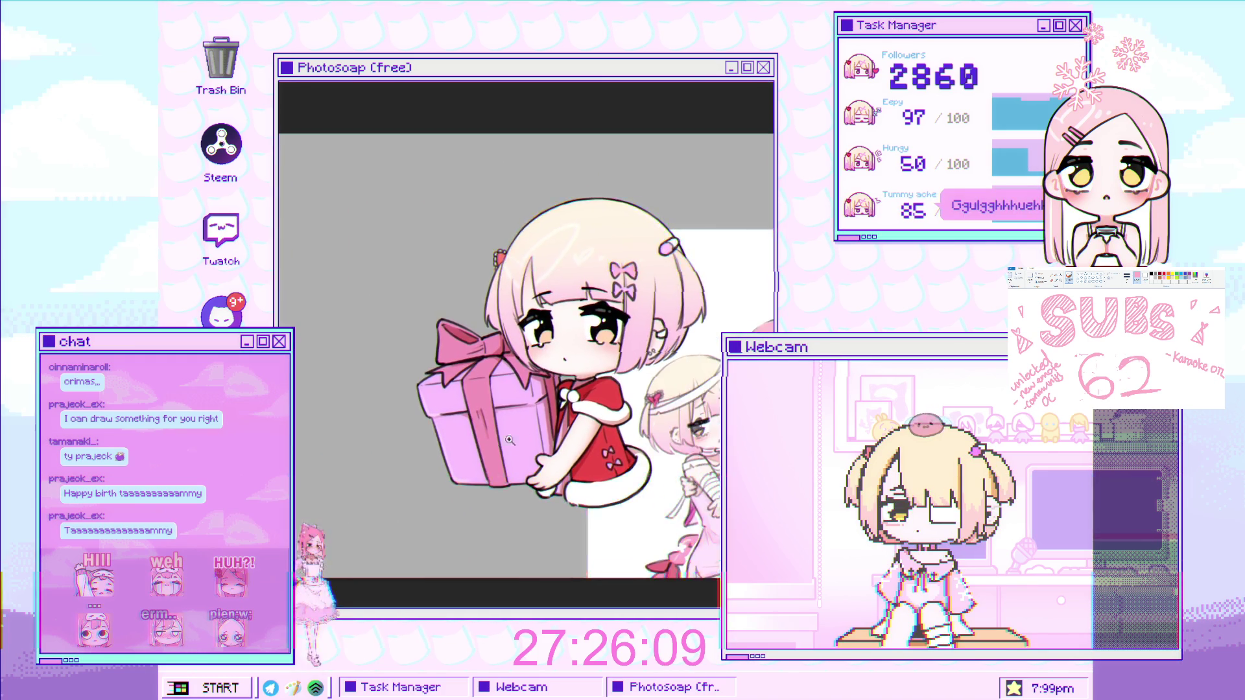
Zoom in and out repeatedly on the girl's face, hair and bows to inspect the close-up.
scroll(545, 405, "up", 2)
scroll(545, 405, "down", 3)
scroll(538, 398, "up", 3)
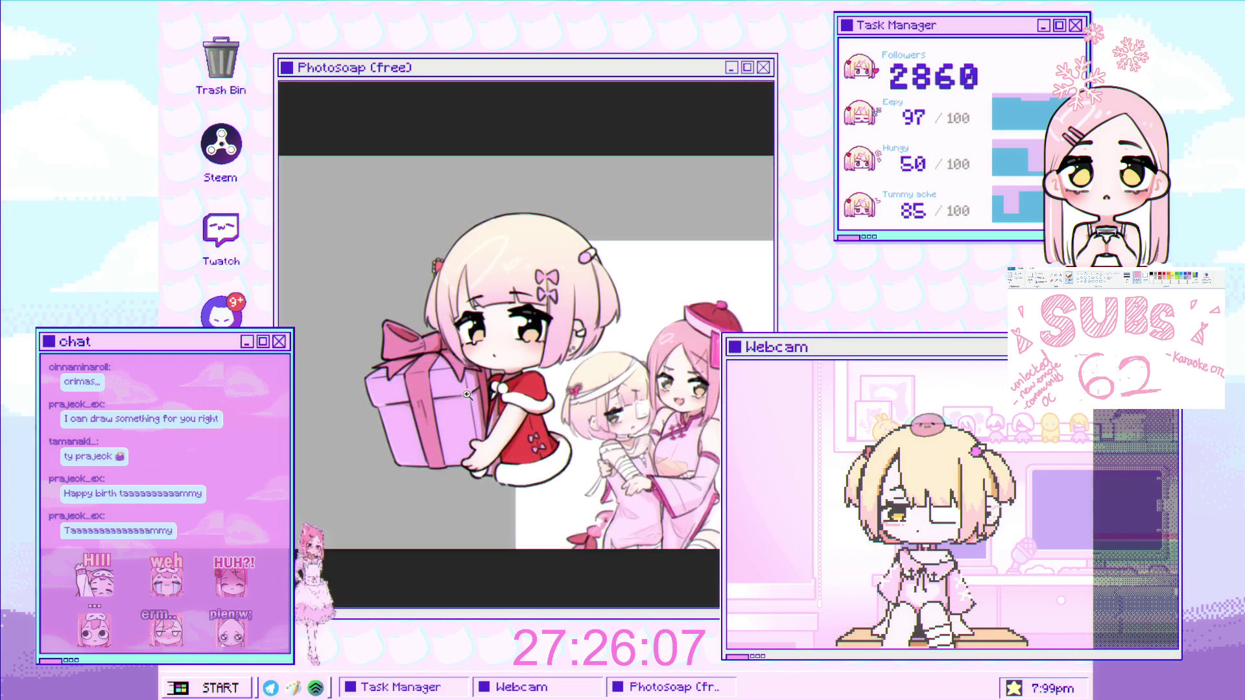
scroll(532, 394, "down", 1)
scroll(533, 394, "up", 2)
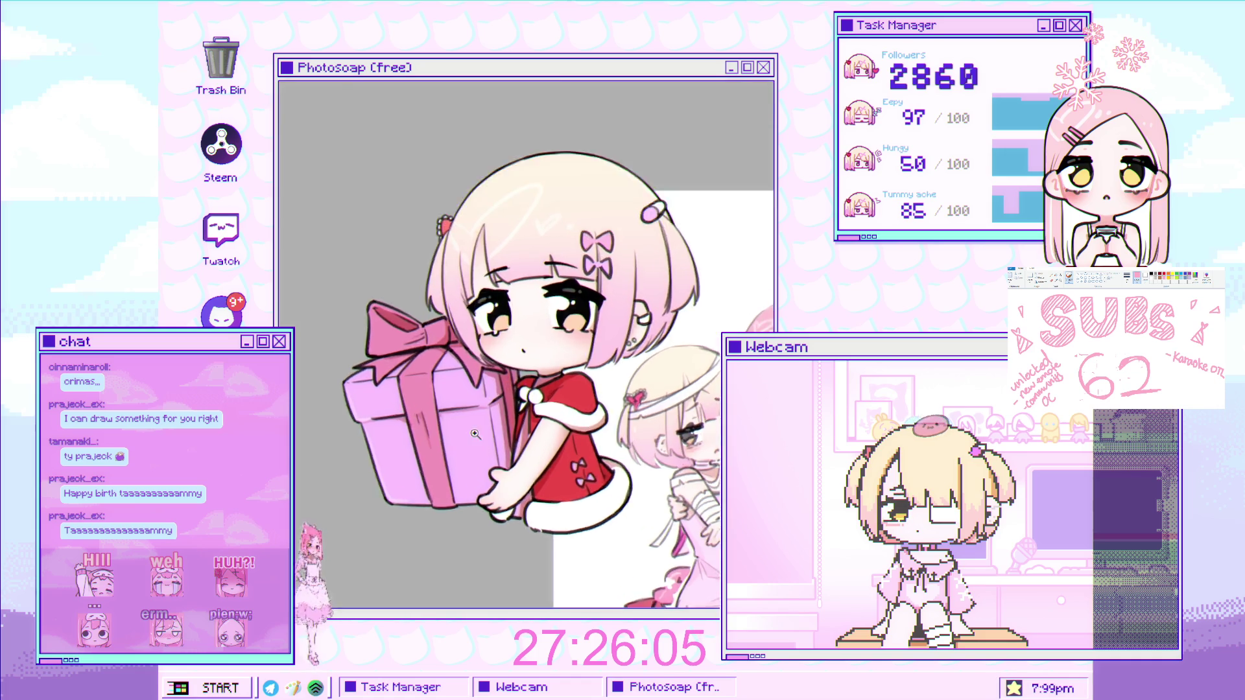
scroll(492, 418, "up", 3)
scroll(492, 425, "down", 1)
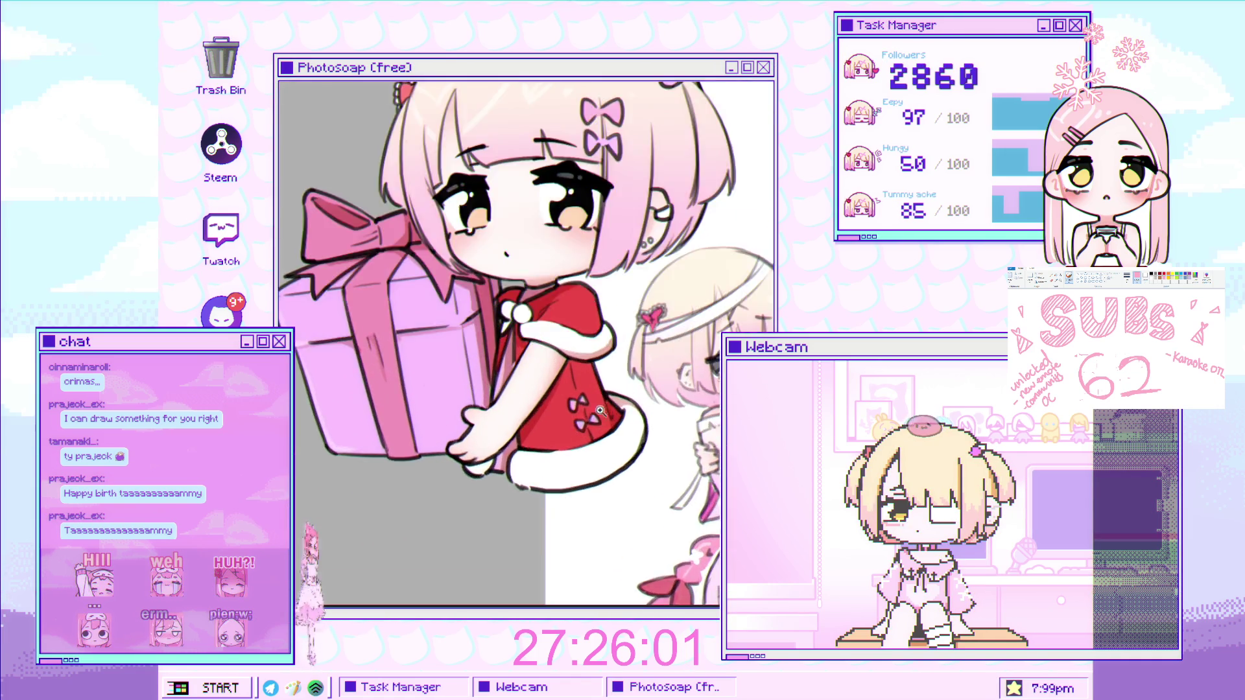
scroll(627, 393, "up", 2)
scroll(622, 393, "down", 2)
scroll(602, 393, "up", 2)
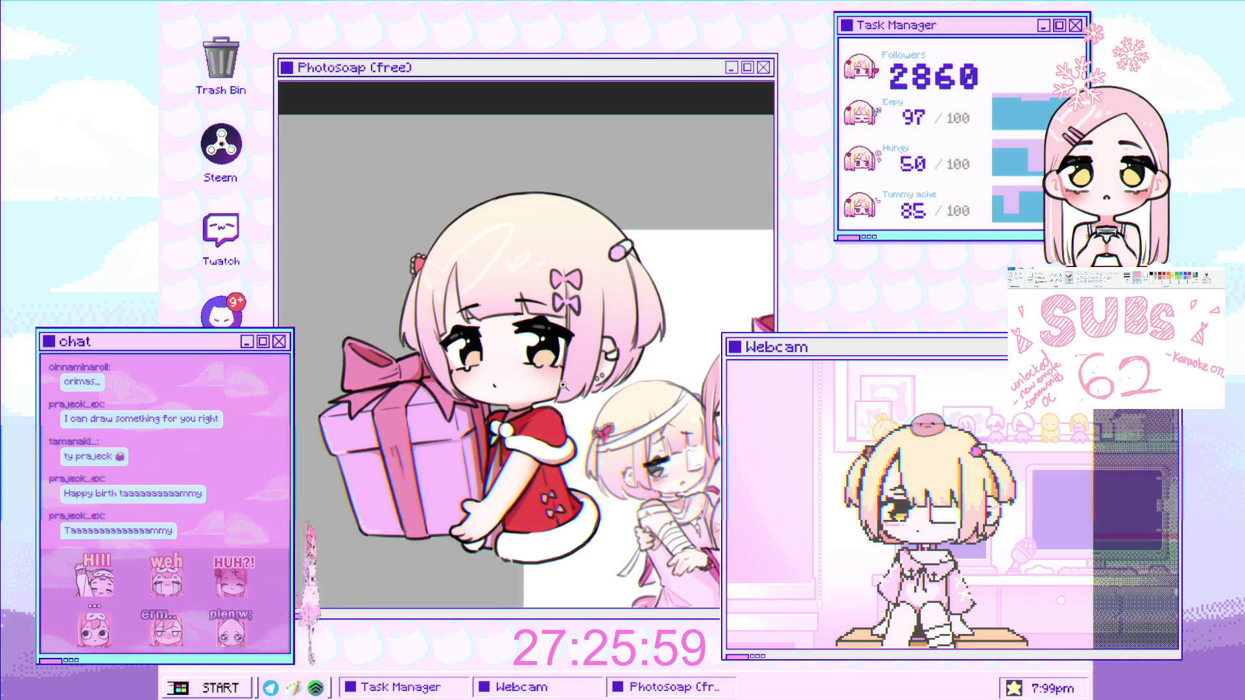
scroll(587, 393, "down", 2)
scroll(588, 394, "up", 2)
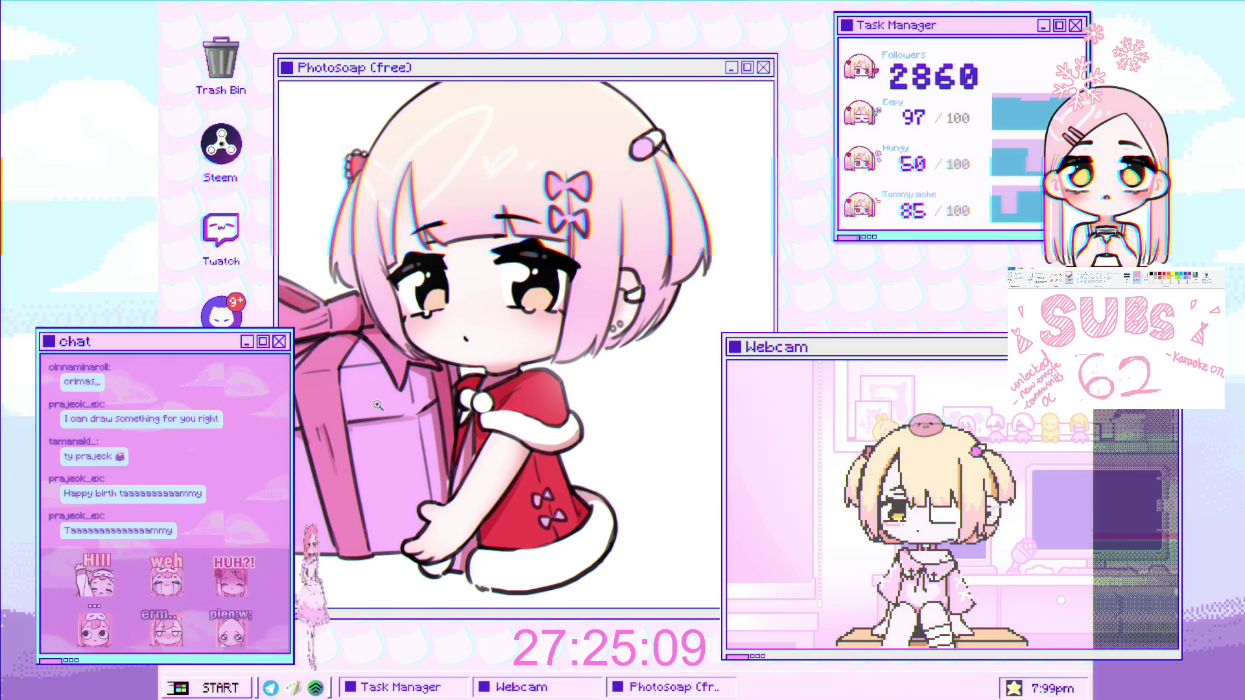
Pan and zoom around the drawing to frame the gift box and hand, then check the whole image.
scroll(492, 337, "down", 3)
scroll(512, 335, "up", 2)
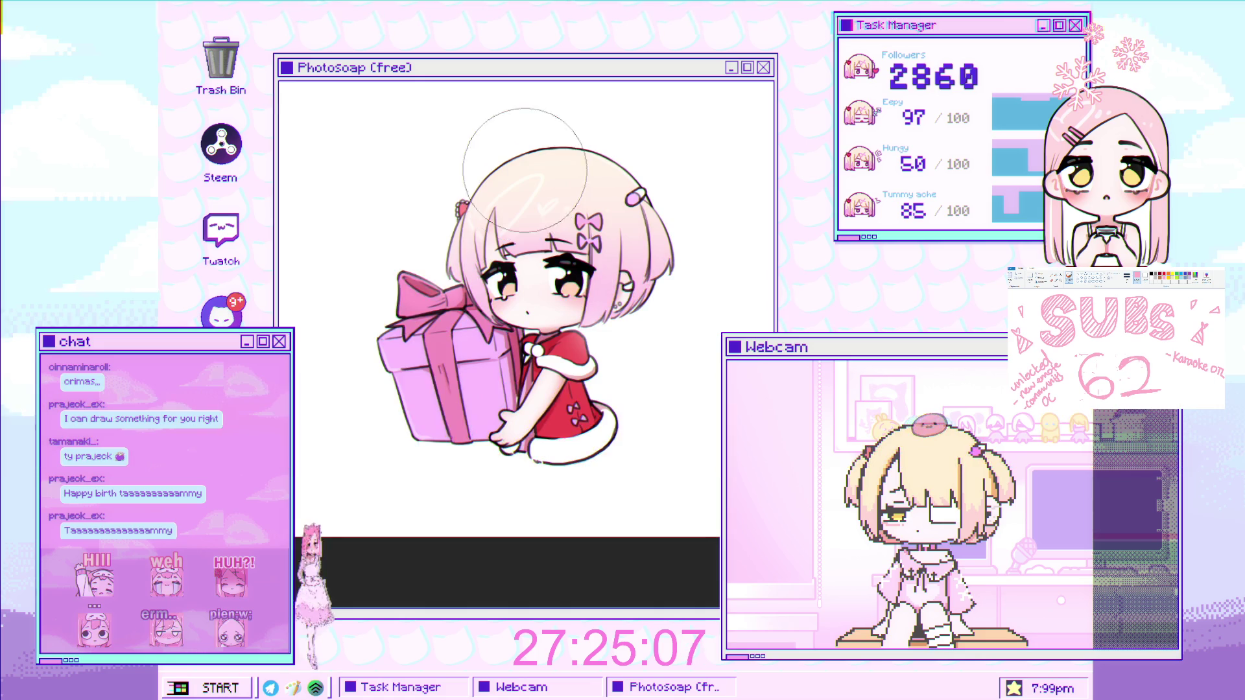
scroll(529, 334, "down", 2)
scroll(532, 336, "up", 3)
scroll(551, 343, "up", 2)
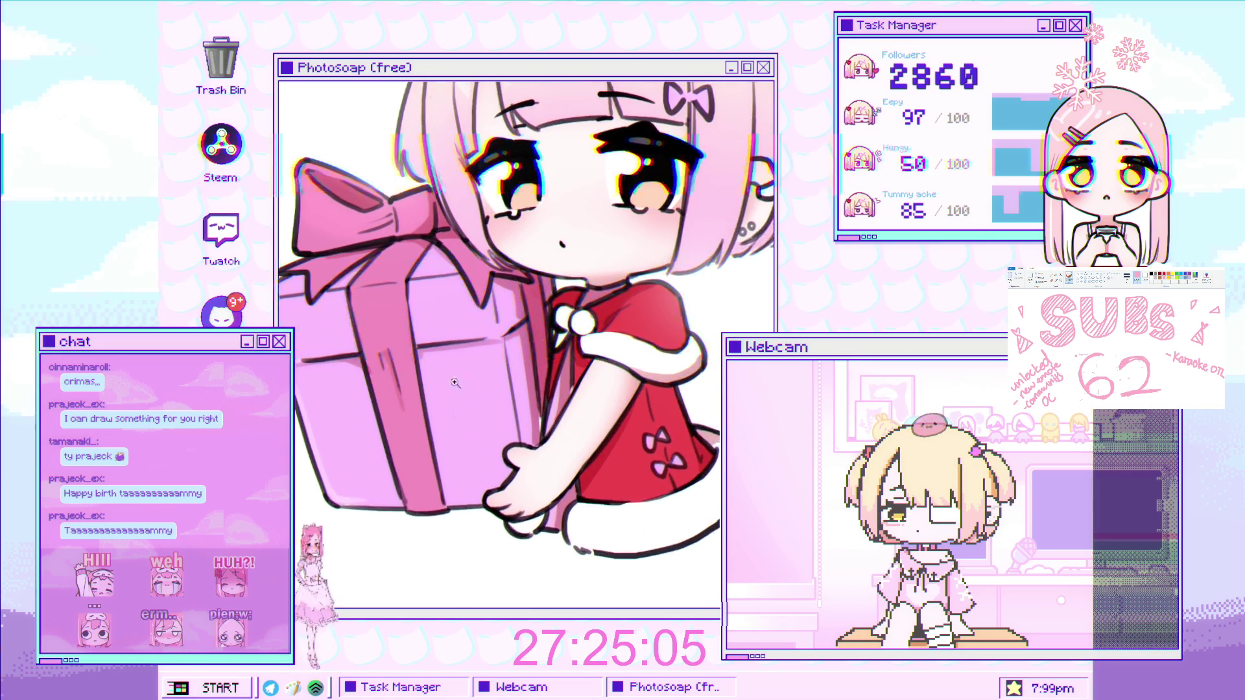
scroll(629, 363, "up", 2)
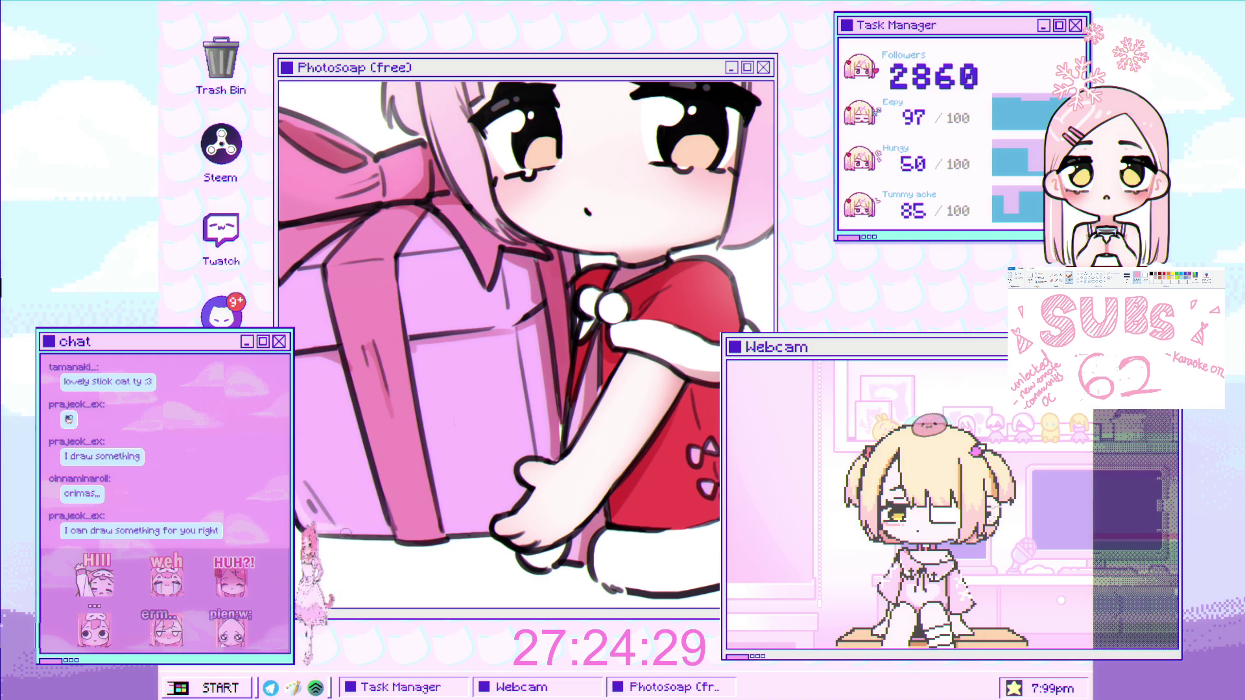
left_click_drag(318, 493, 520, 400)
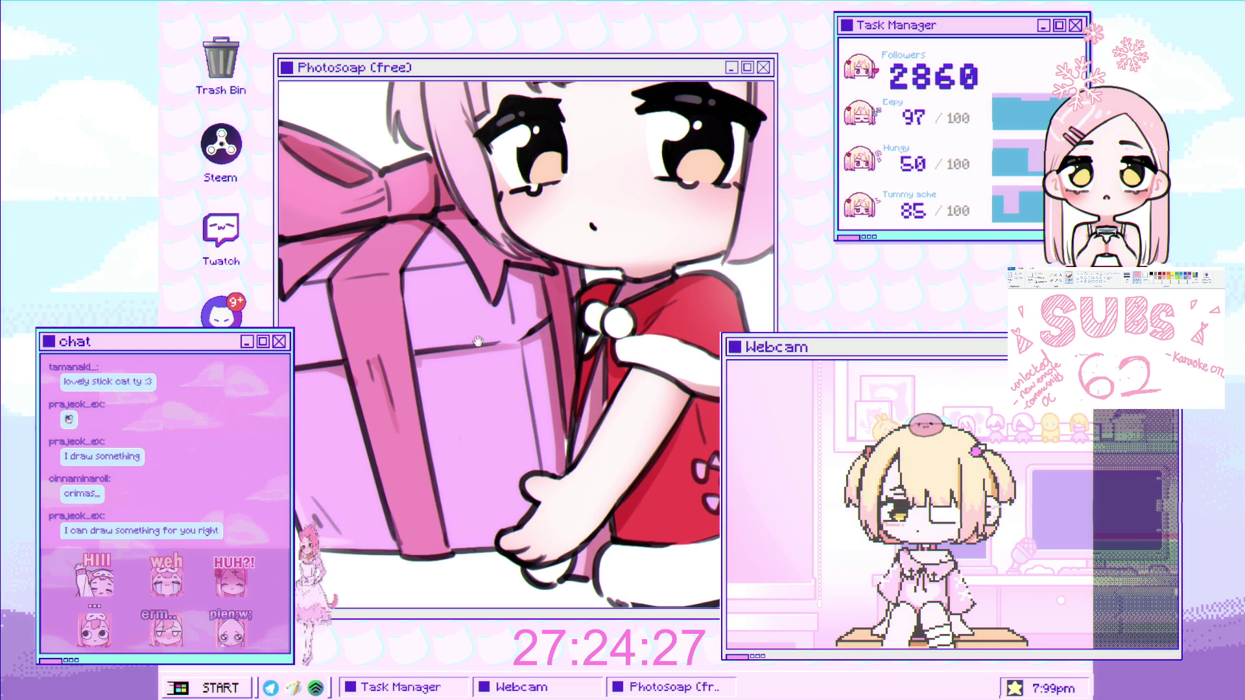
left_click(490, 409)
key("ctrl+0")
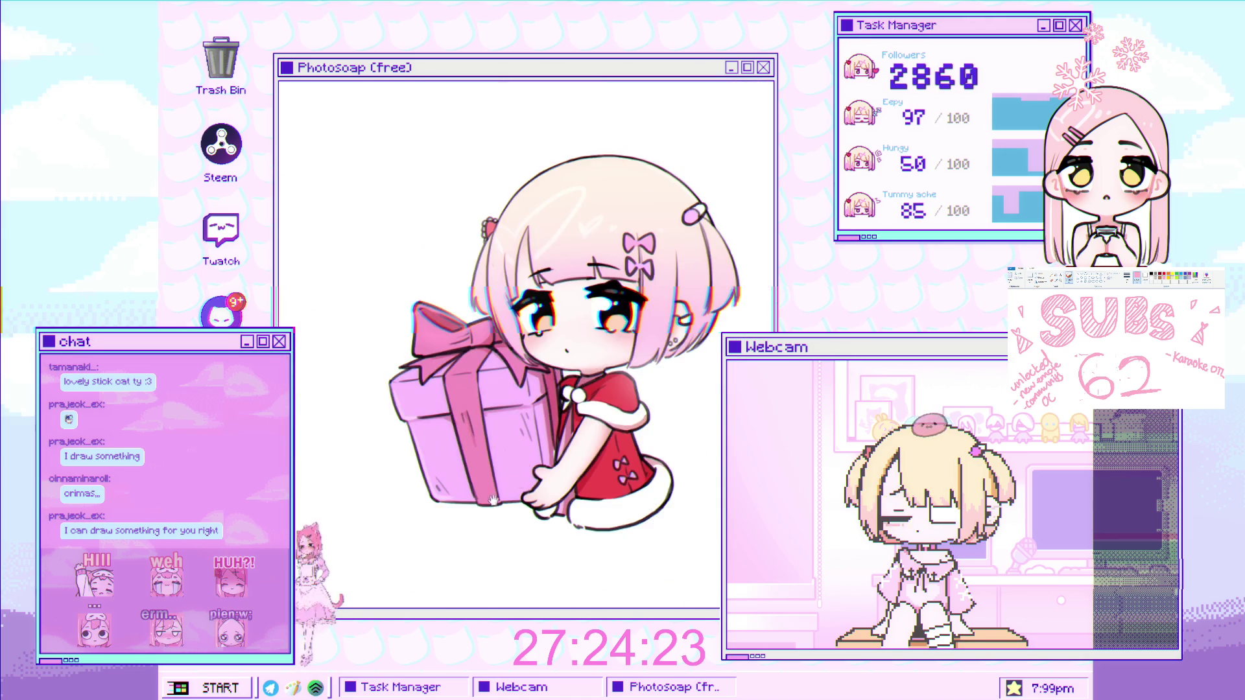
Undo the long dark stroke on the gift box and redraw it as a short dark line.
scroll(512, 412, "up", 3)
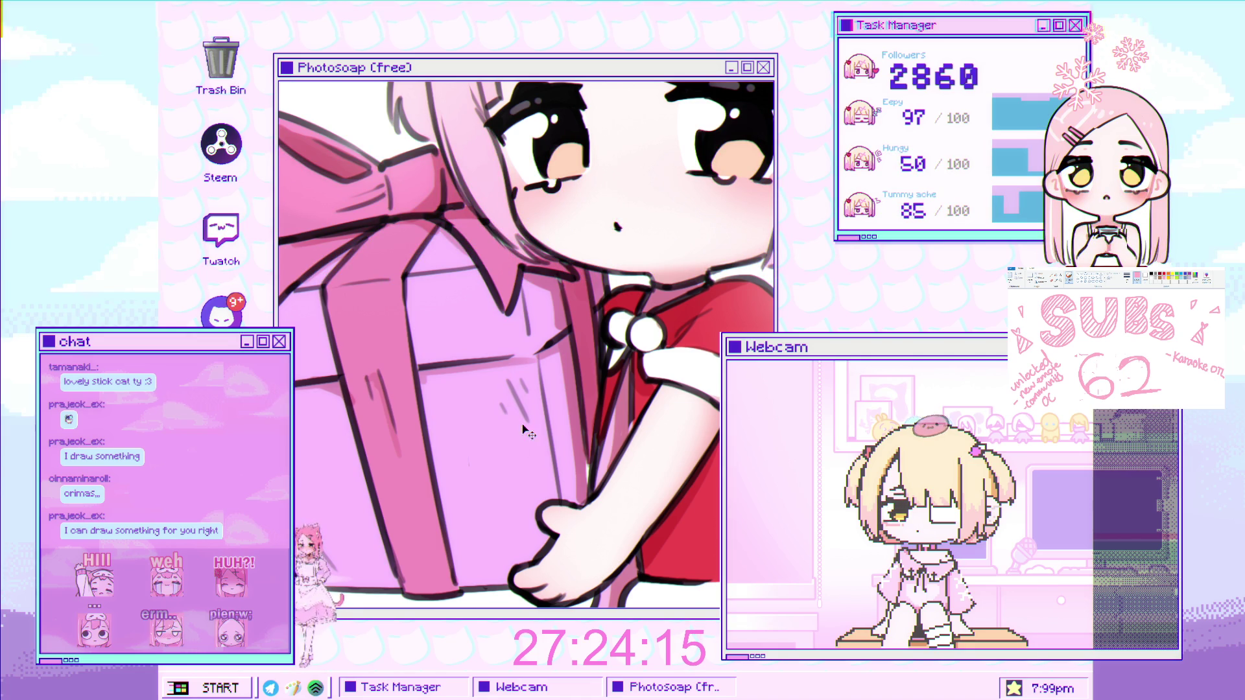
scroll(524, 429, "down", 3)
scroll(388, 337, "up", 2)
scroll(388, 337, "up", 2)
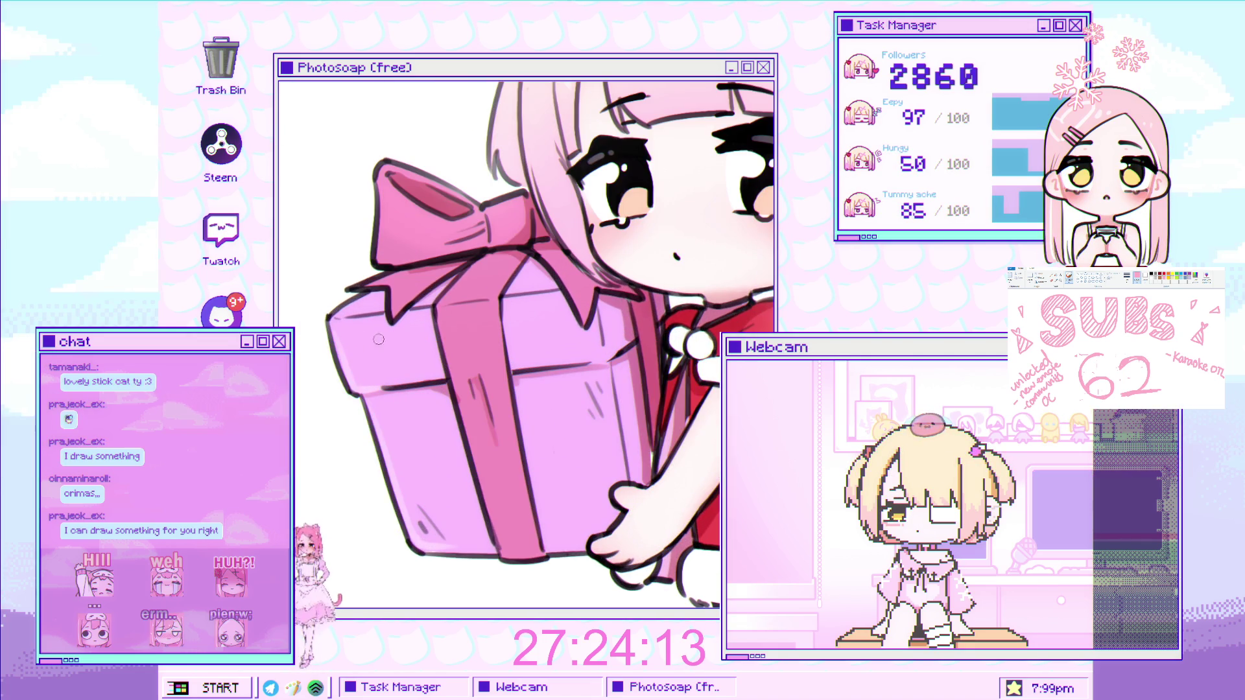
scroll(445, 407, "down", 3)
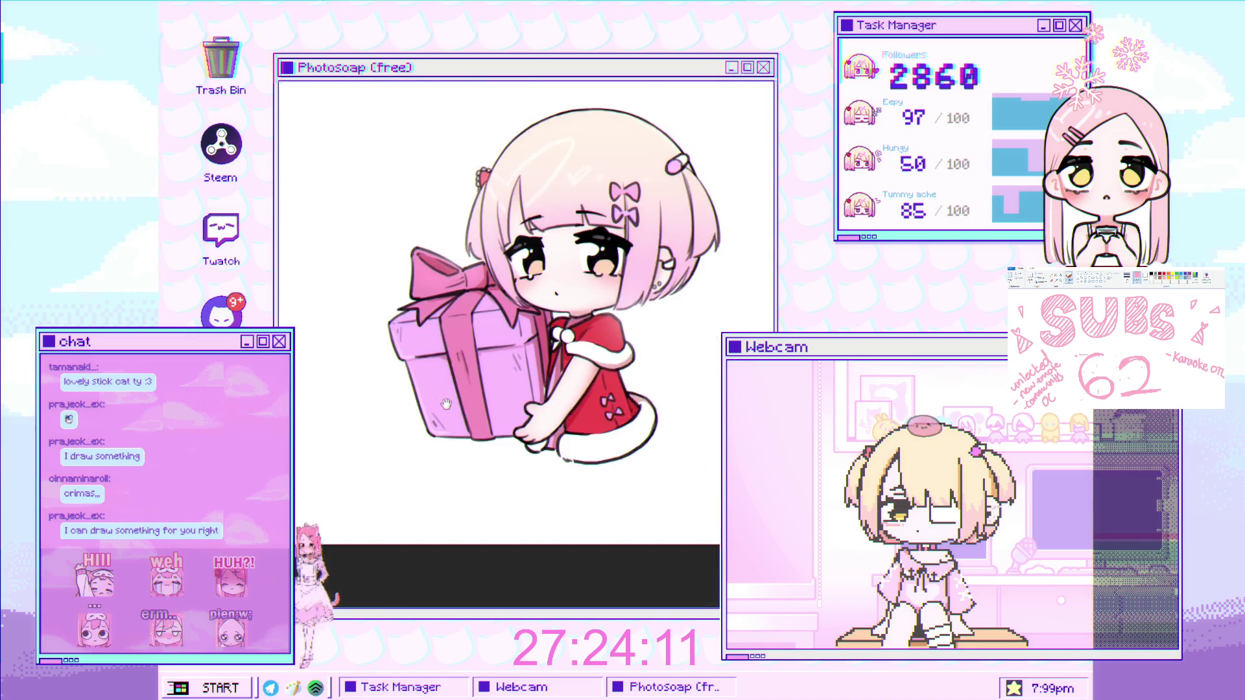
scroll(445, 406, "up", 2)
scroll(453, 326, "up", 3)
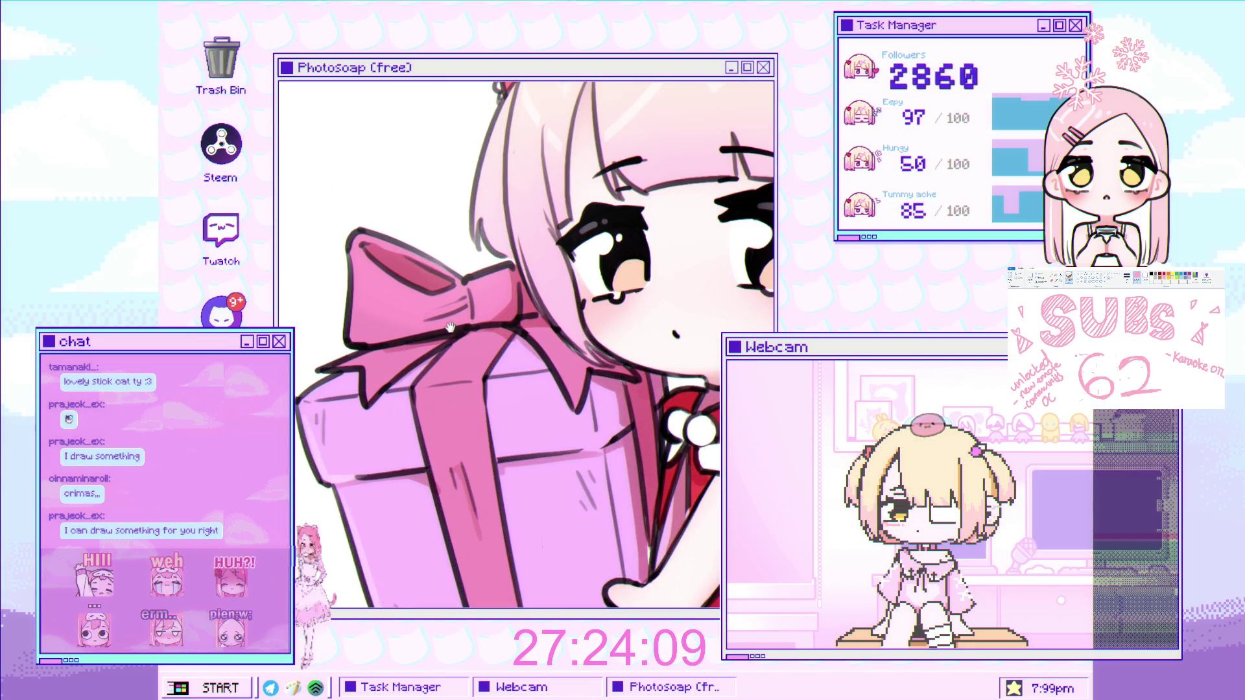
scroll(454, 326, "down", 2)
scroll(447, 363, "down", 1)
scroll(437, 428, "down", 1)
scroll(499, 403, "up", 2)
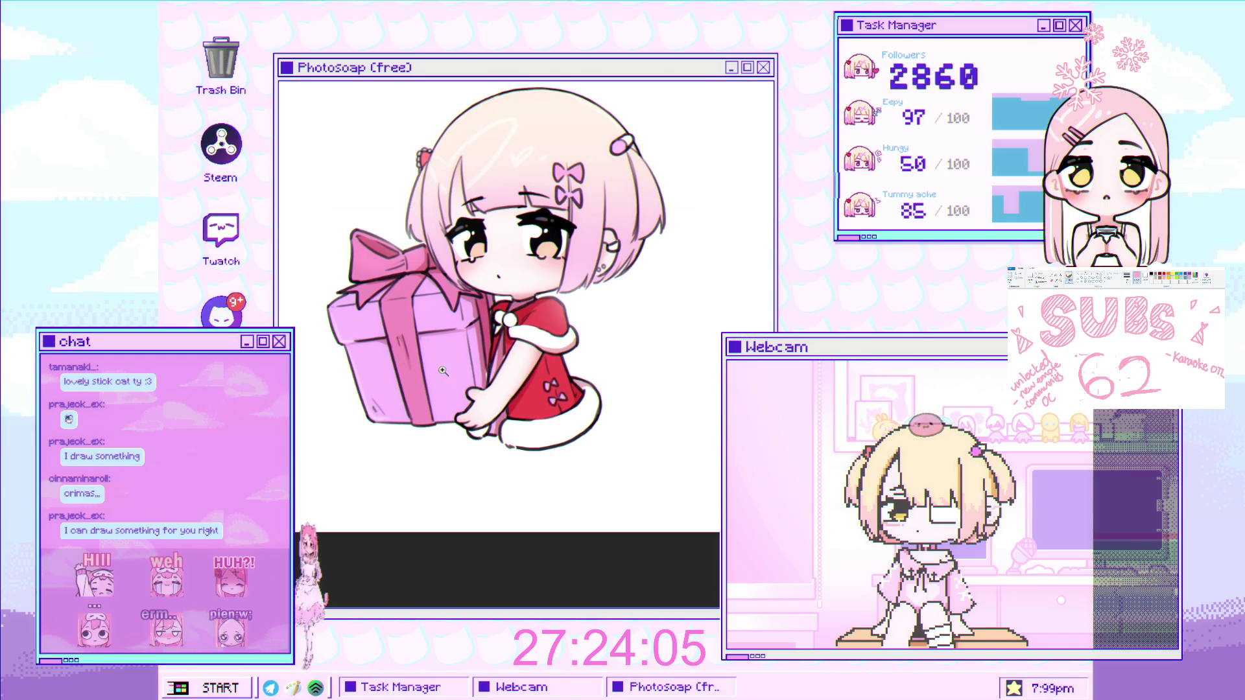
scroll(505, 377, "up", 1)
scroll(507, 373, "down", 1)
scroll(510, 368, "up", 2)
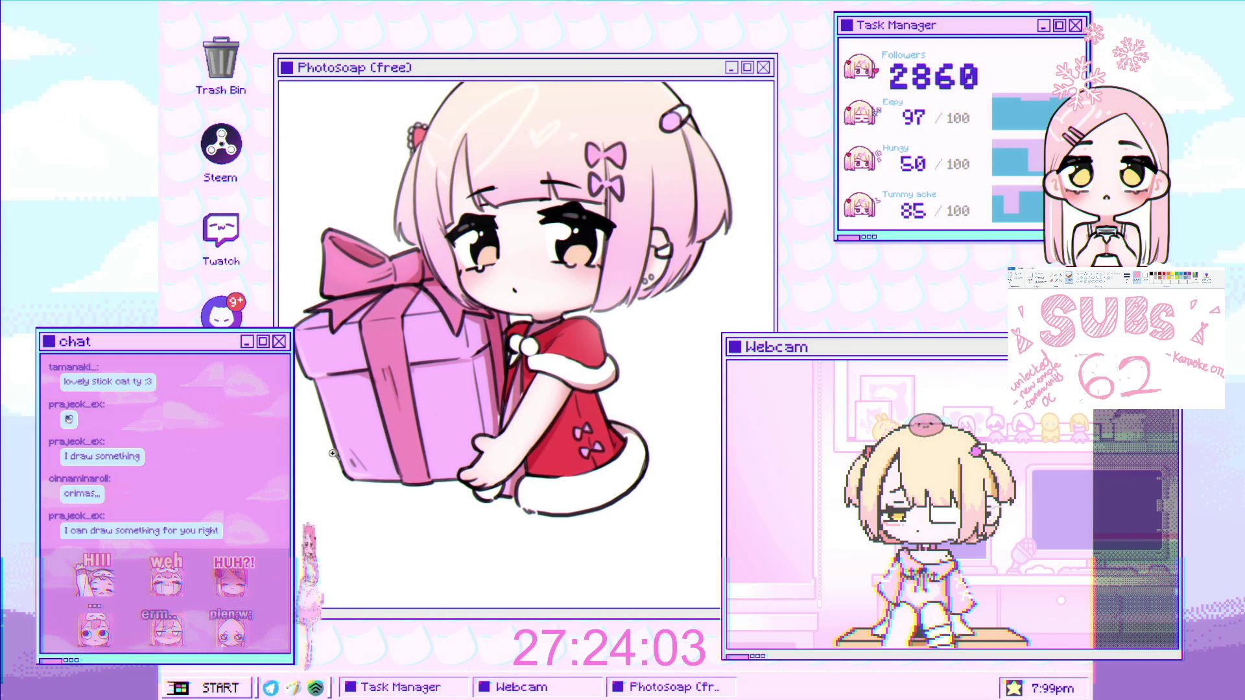
scroll(410, 434, "up", 3)
key("ctrl+z")
mouse_move(414, 483)
left_mouse_down()
mouse_move(407, 475)
mouse_move(425, 487)
left_mouse_up()
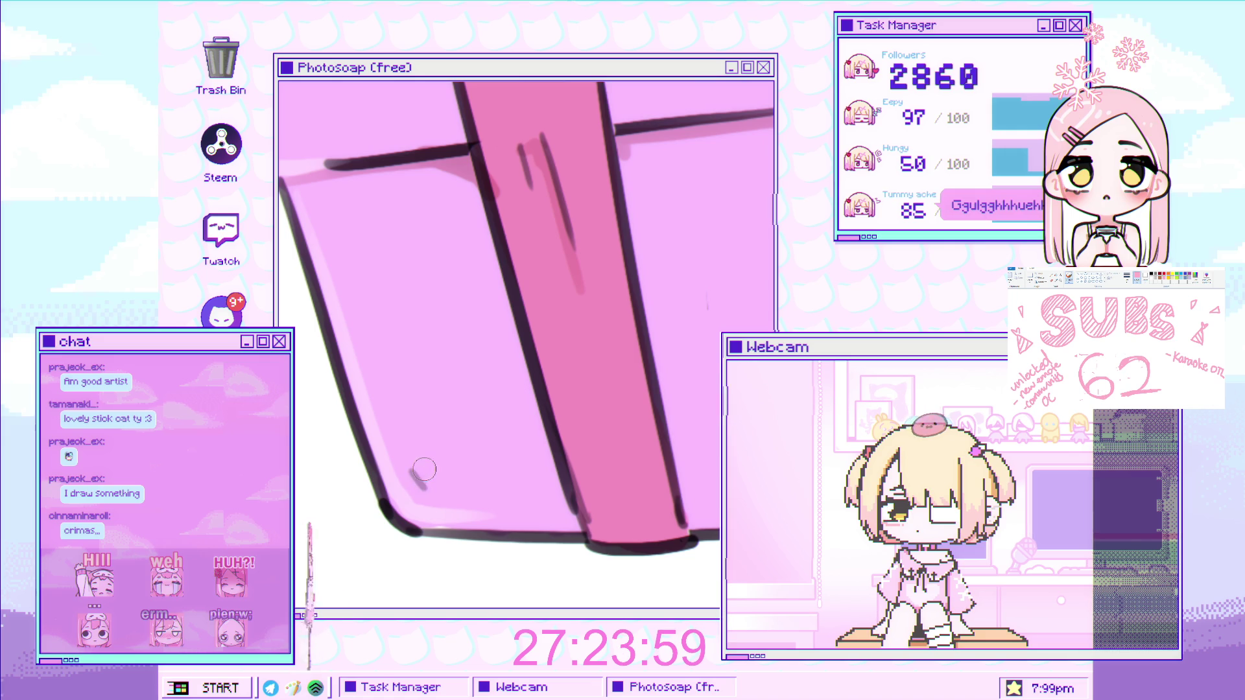
Add a light pink shading streak where the ribbon crosses the box's middle edge.
scroll(456, 457, "down", 3)
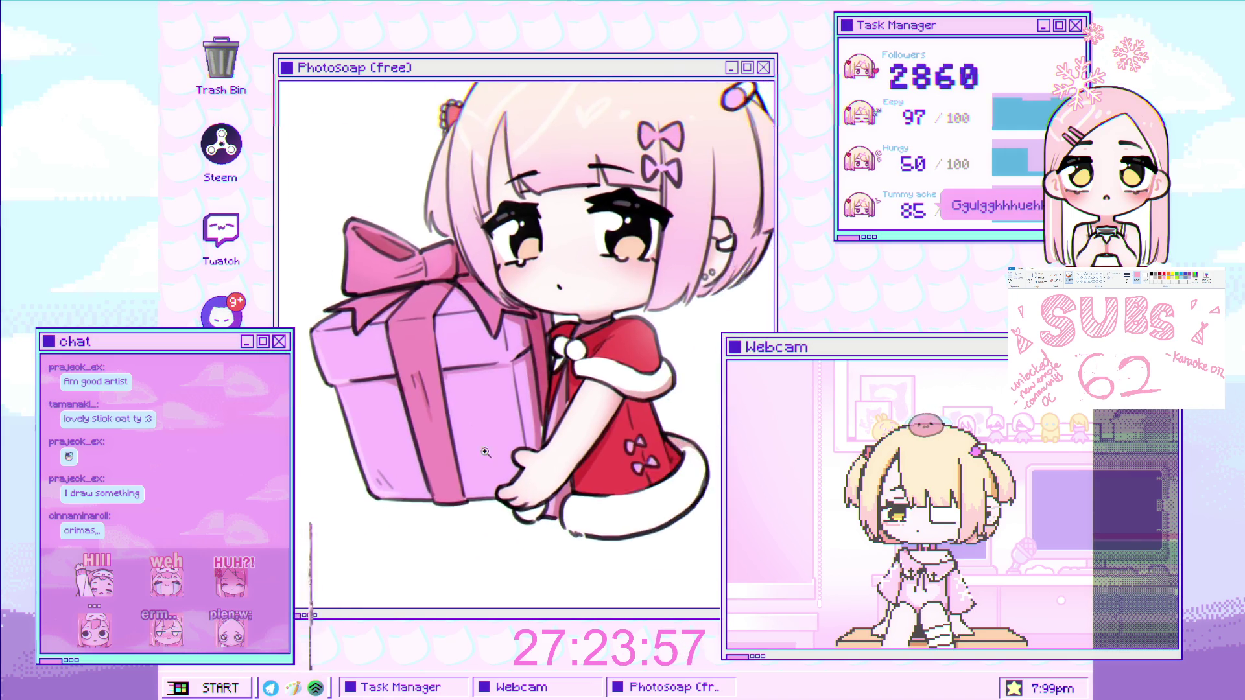
scroll(512, 429, "up", 2)
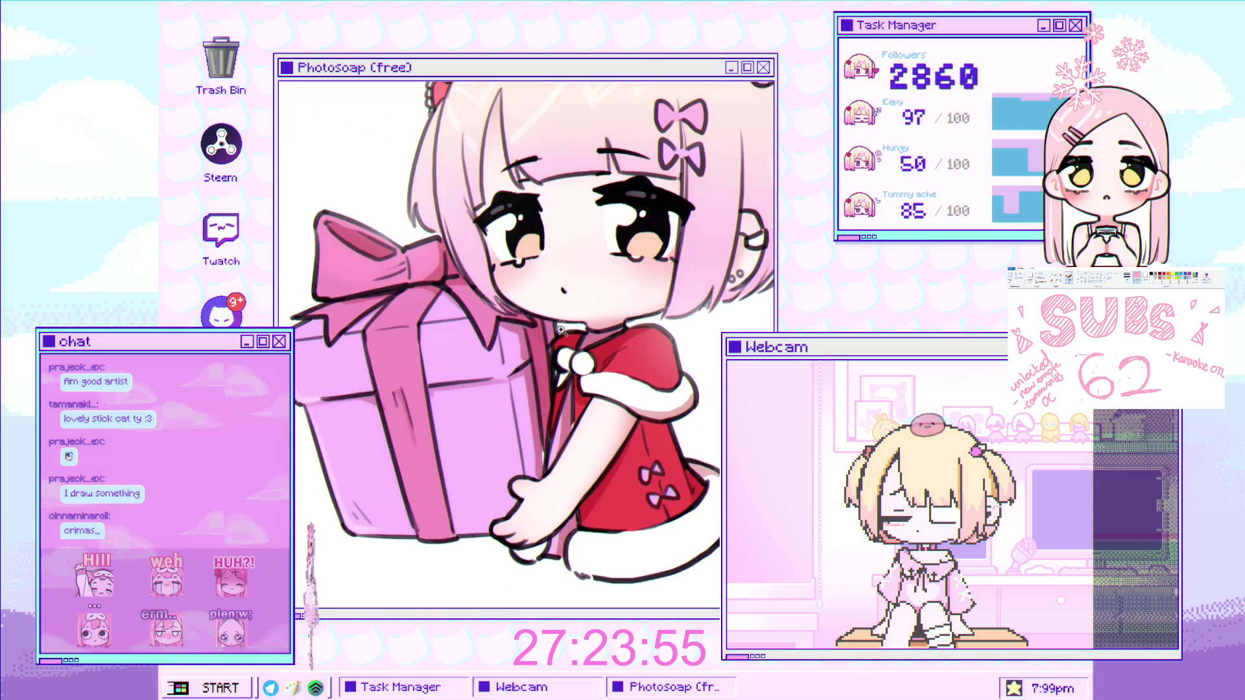
scroll(509, 435, "down", 3)
scroll(507, 437, "up", 1)
scroll(499, 428, "up", 1)
scroll(489, 415, "down", 1)
scroll(479, 405, "up", 2)
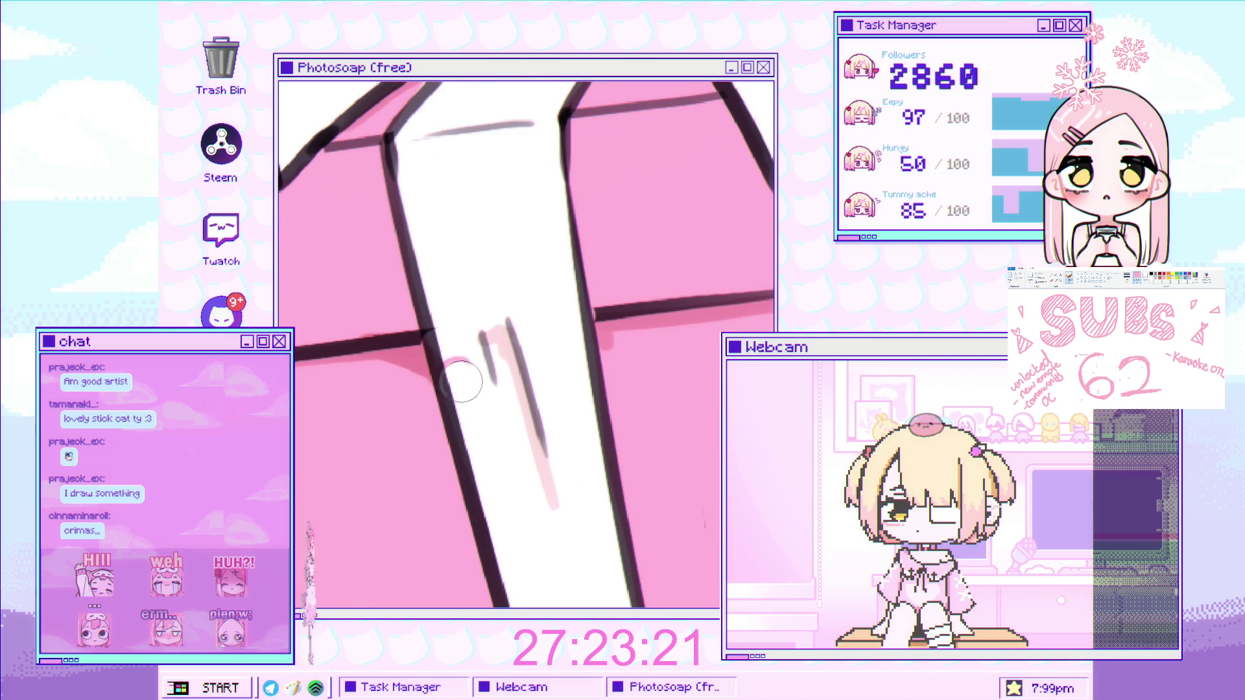
left_click_drag(453, 401, 493, 415)
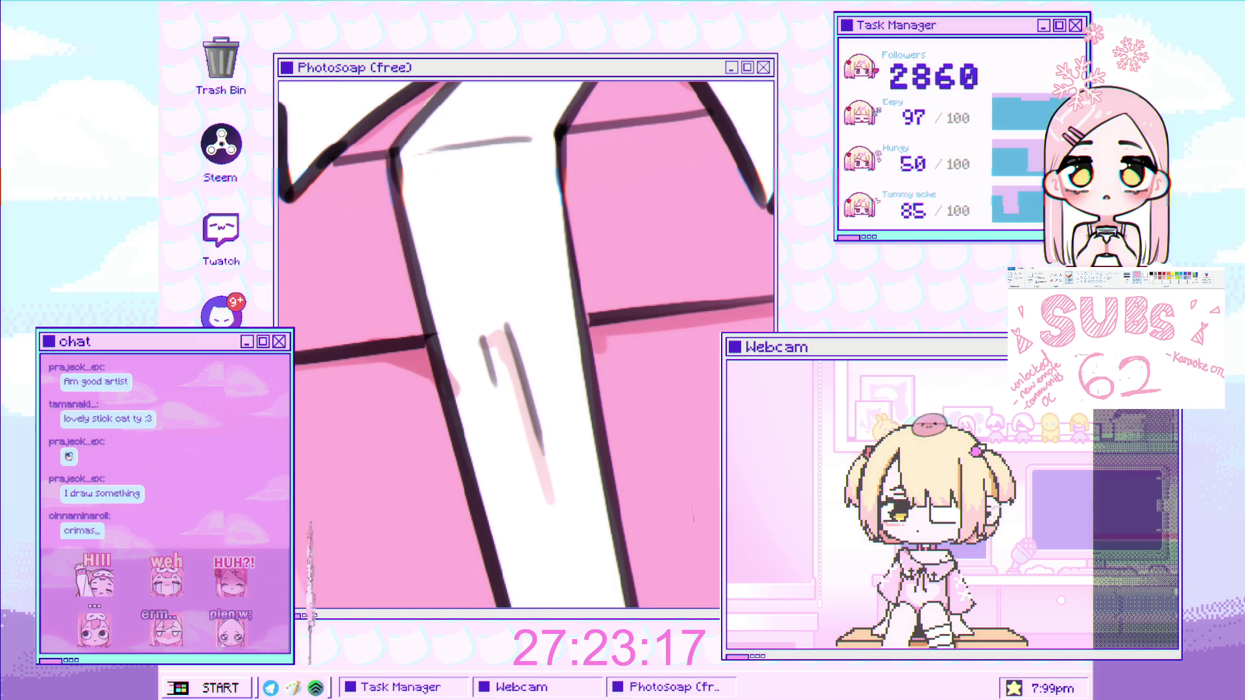
key("ctrl+0")
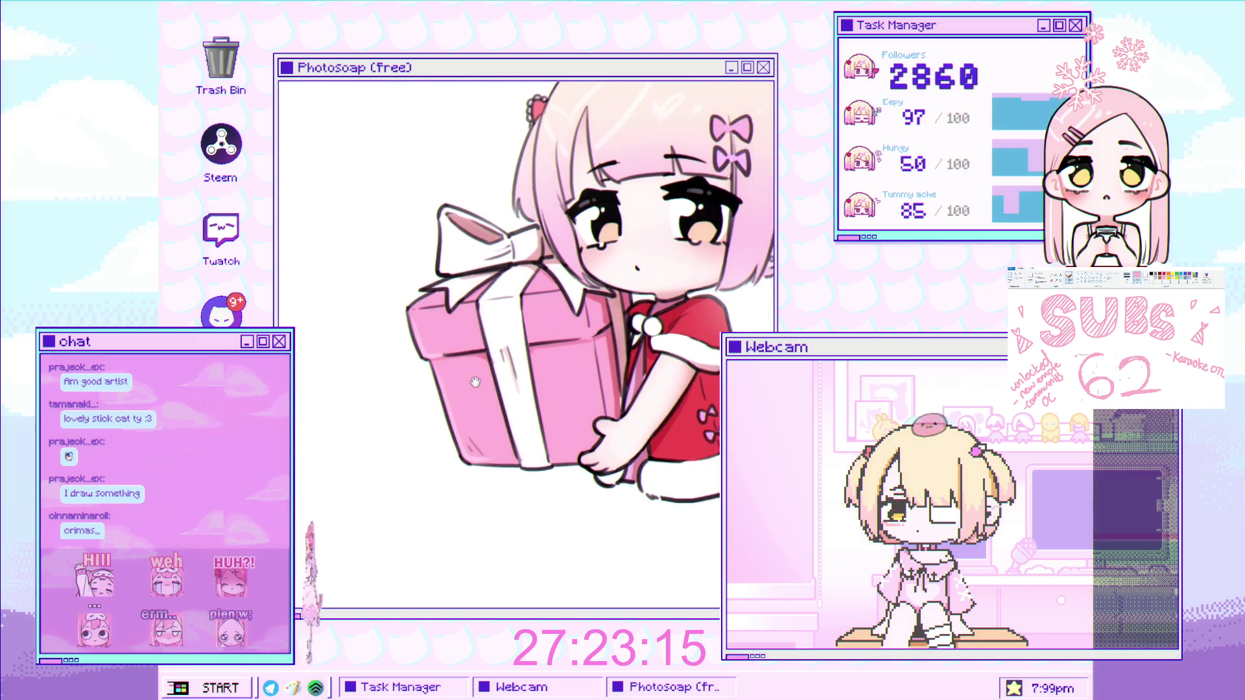
Zoom out to view the full illustration of the girl hugging the ribboned gift box.
scroll(507, 376, "up", 5)
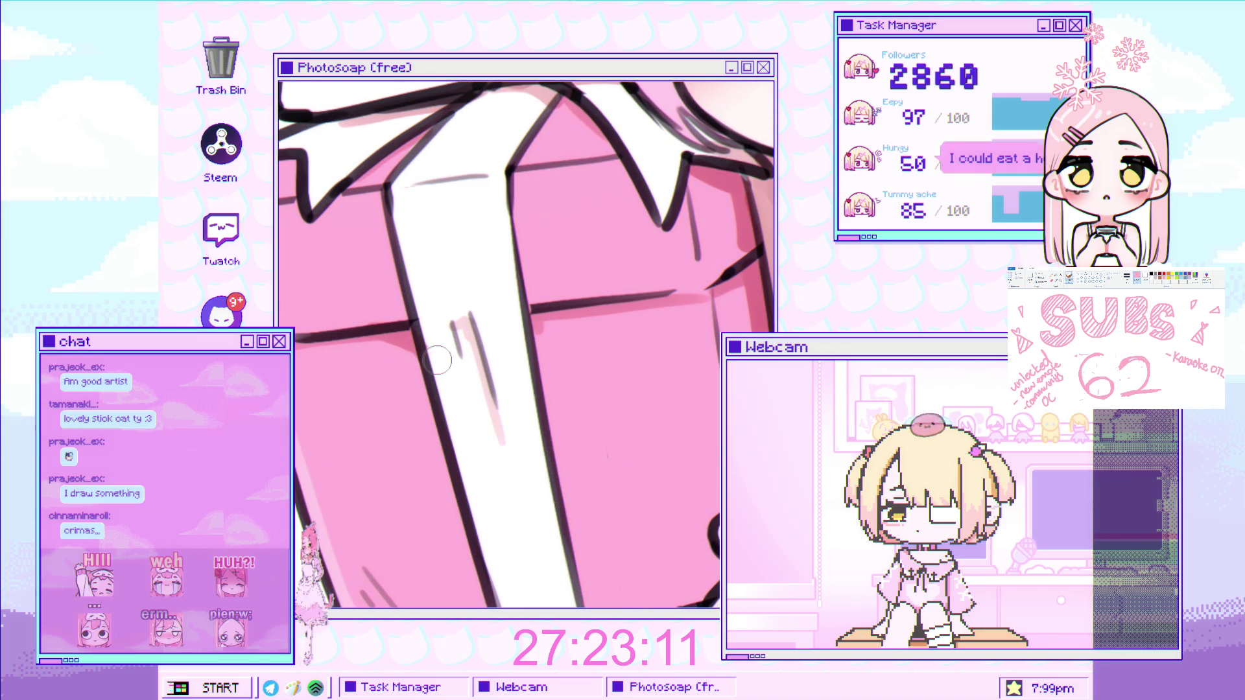
key("ctrl+0")
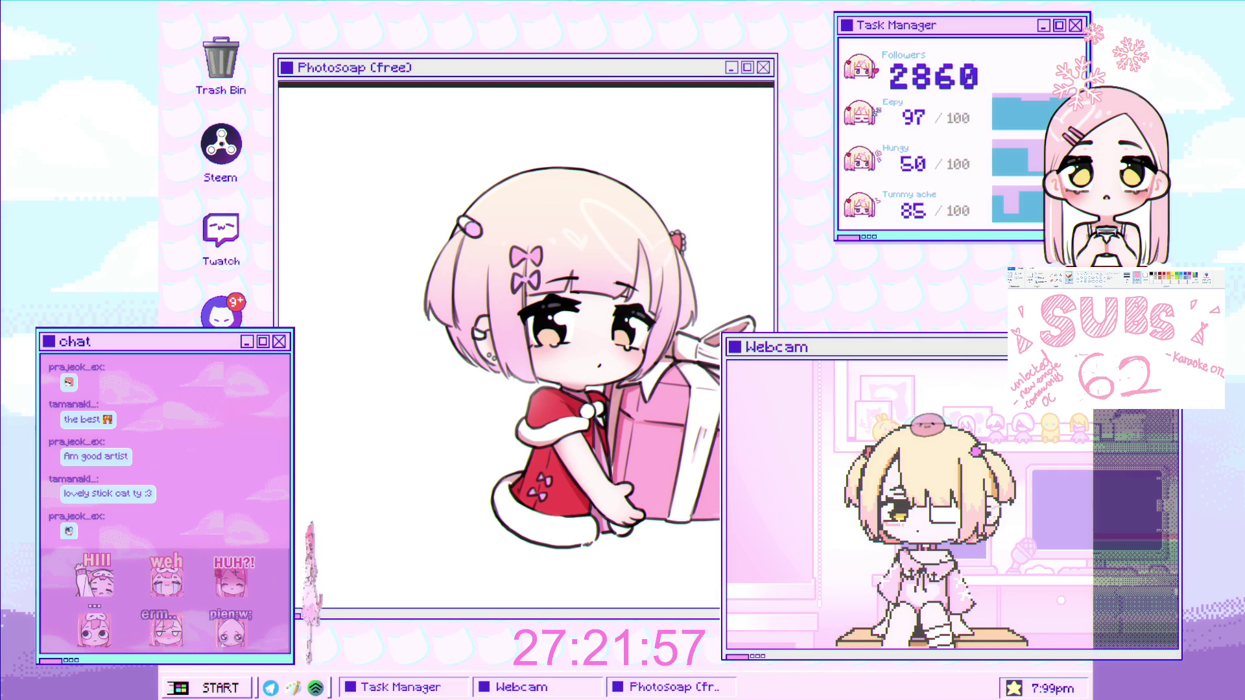
left_click_drag(582, 283, 622, 320)
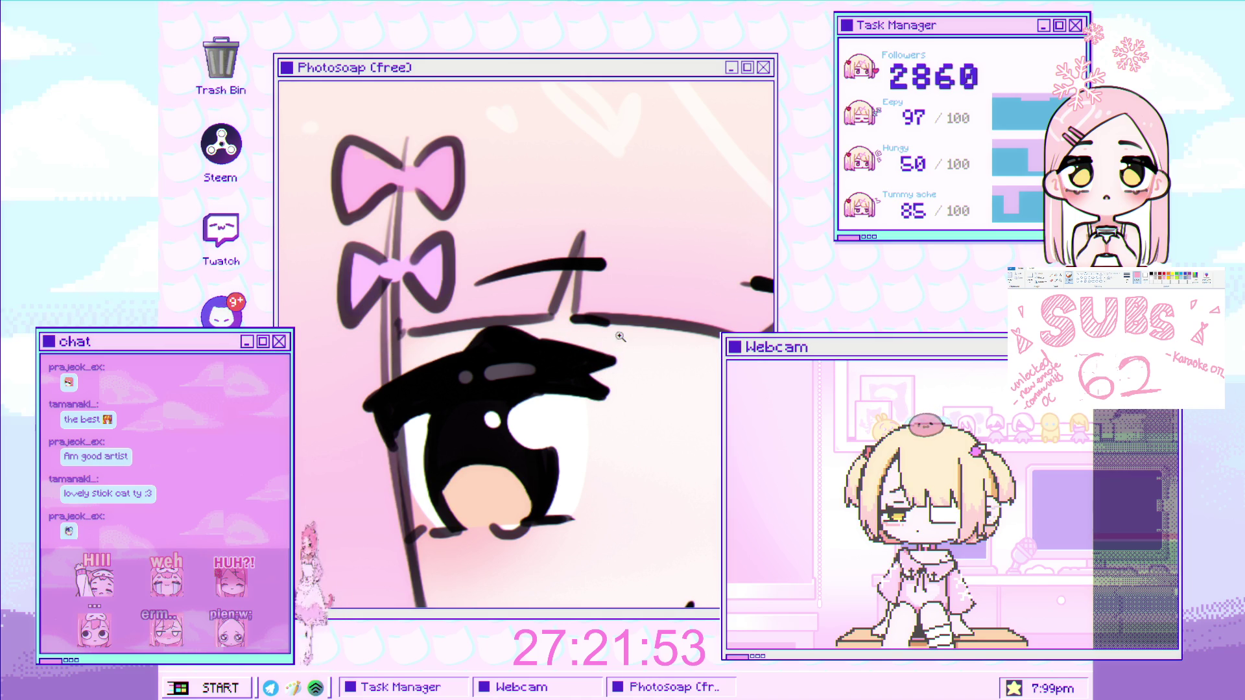
left_click_drag(585, 370, 595, 376)
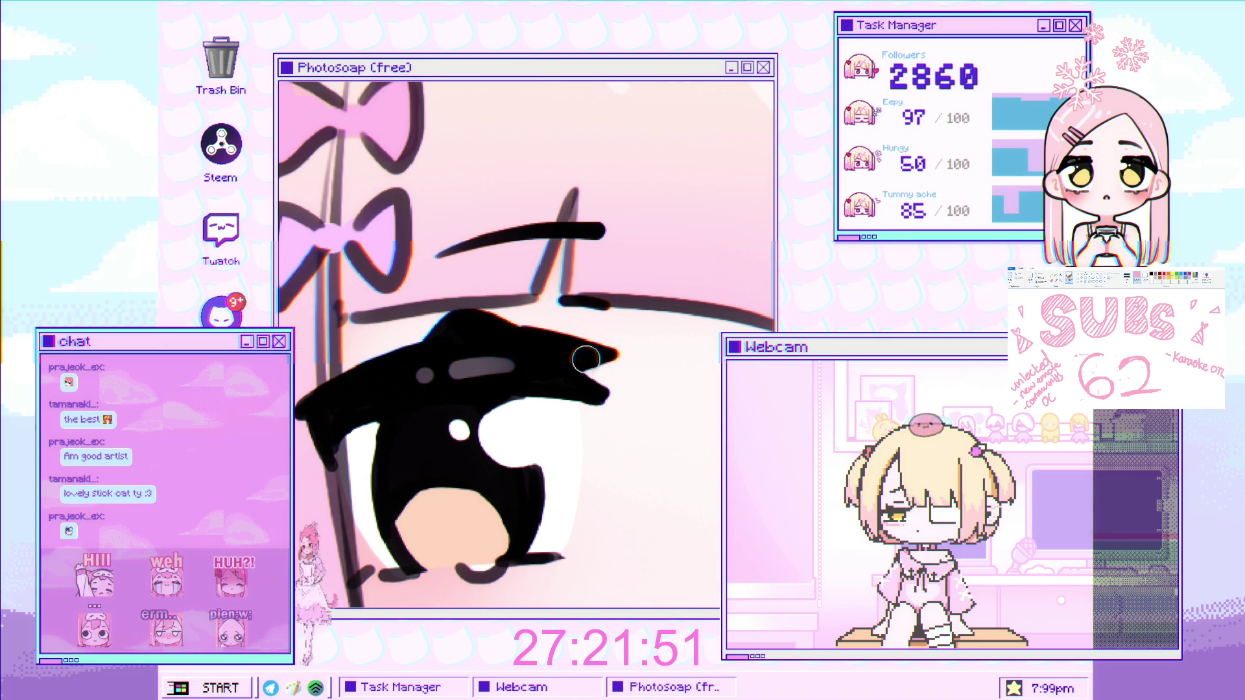
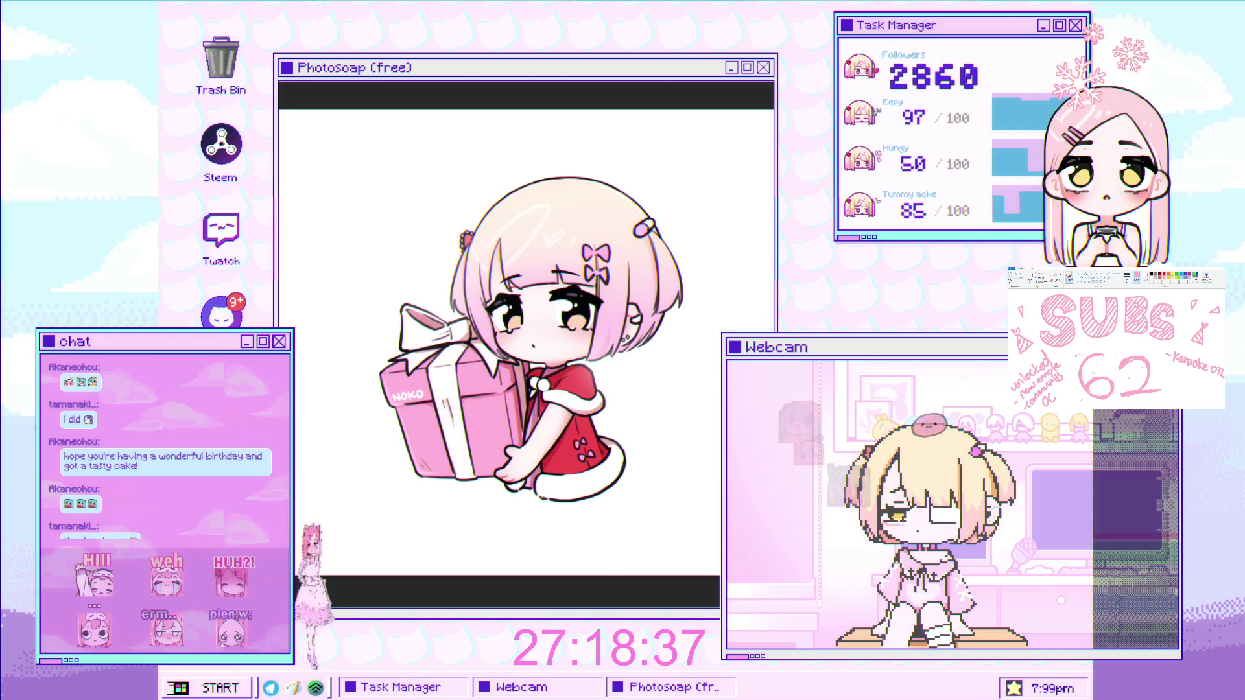
Crop the canvas to a square area around the chibi and fit it to the window.
scroll(568, 261, "down", 3)
scroll(568, 260, "up", 3)
scroll(568, 261, "right", 2)
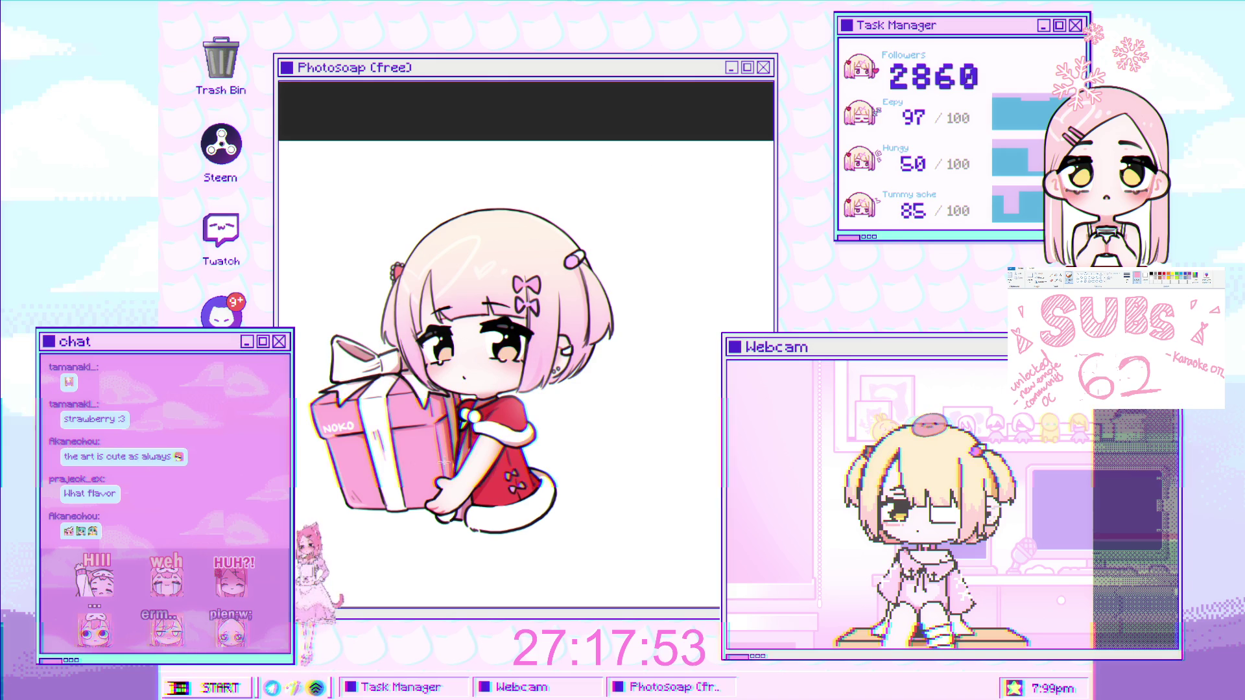
mouse_move(673, 155)
left_mouse_down()
mouse_move(294, 553)
mouse_move(309, 579)
left_mouse_up()
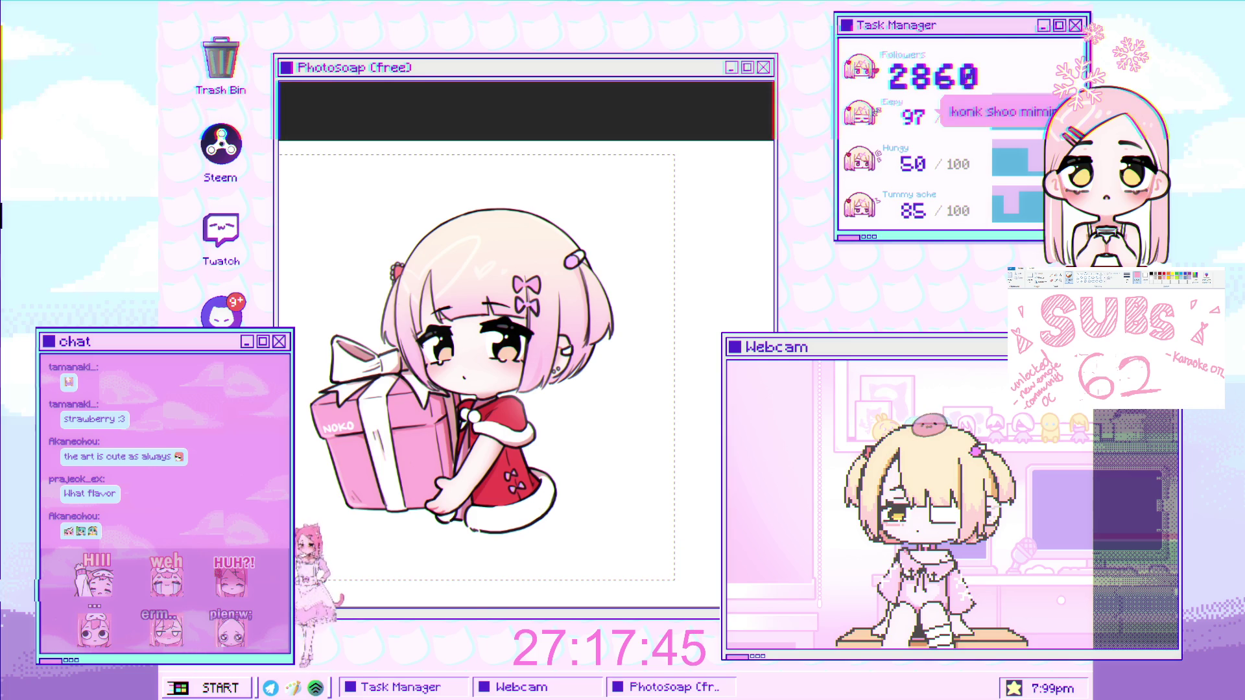
key("Return")
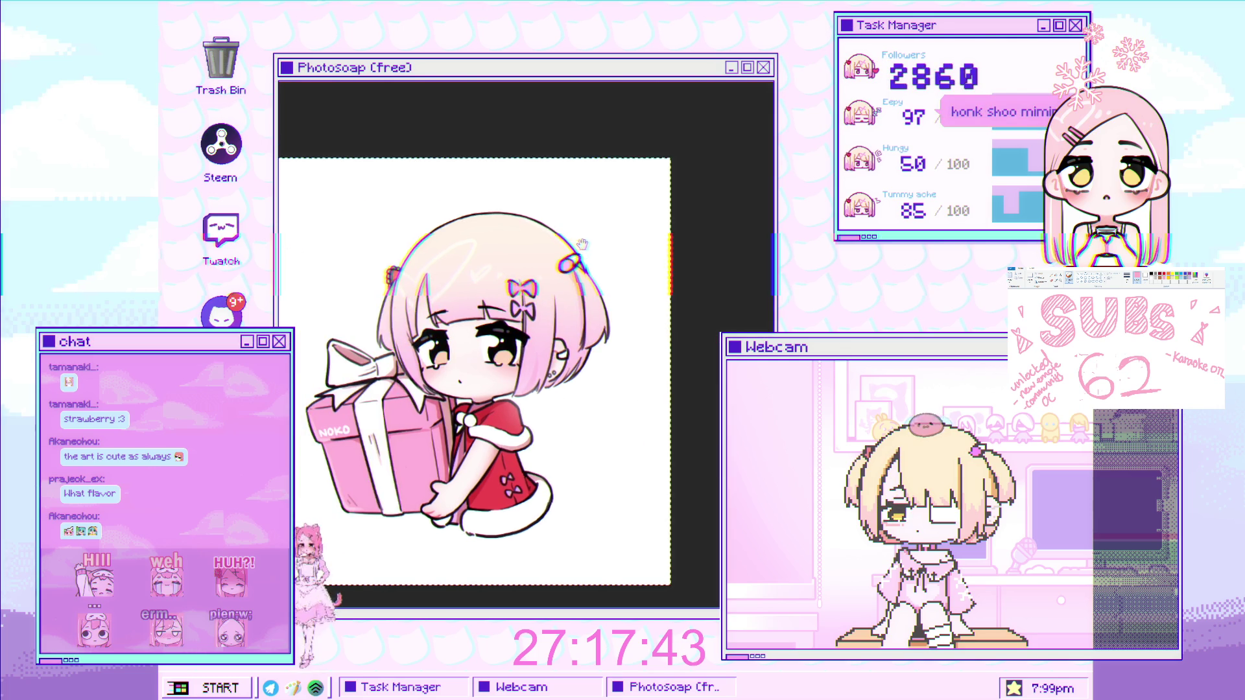
key("ctrl+0")
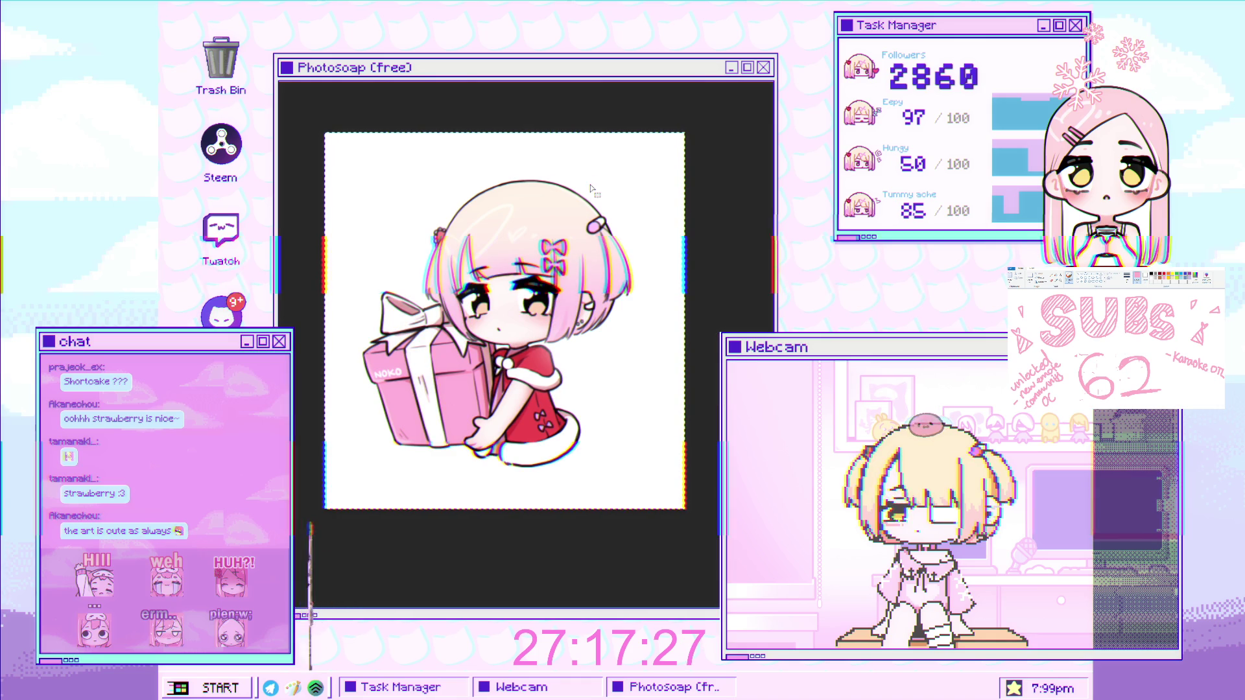
left_click(643, 228)
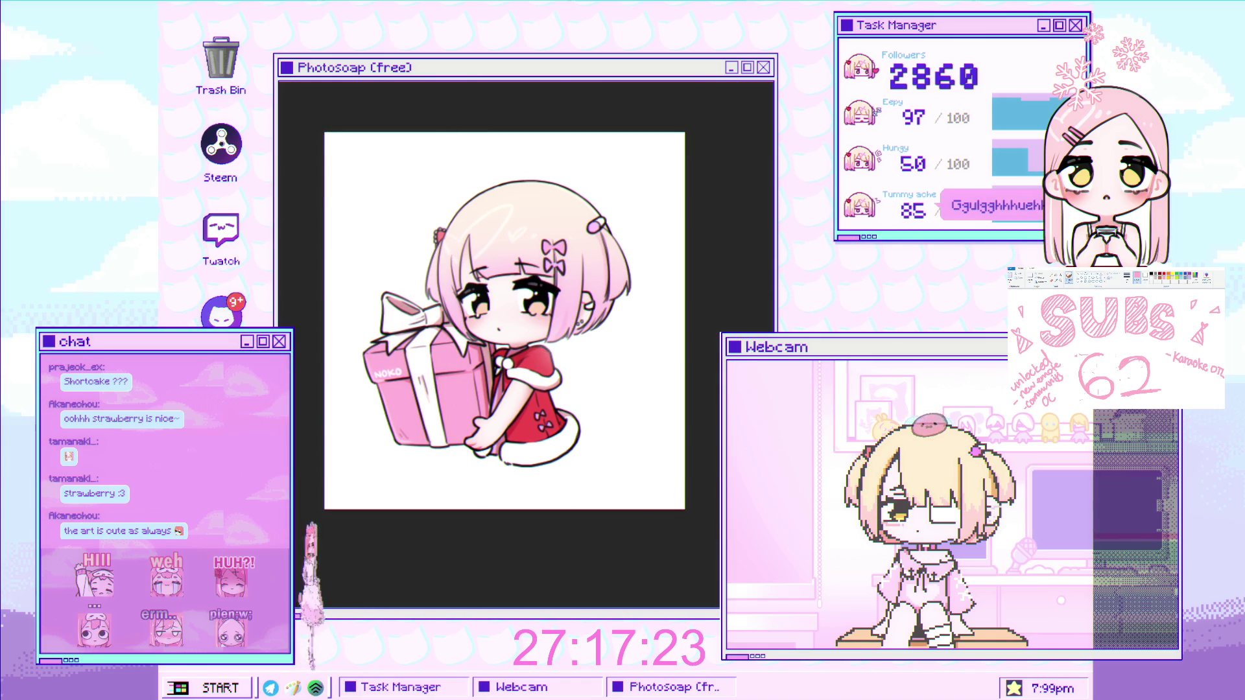
Close the gift-box drawing with Ctrl+W to return to the recent-files home screen.
key("ctrl+w")
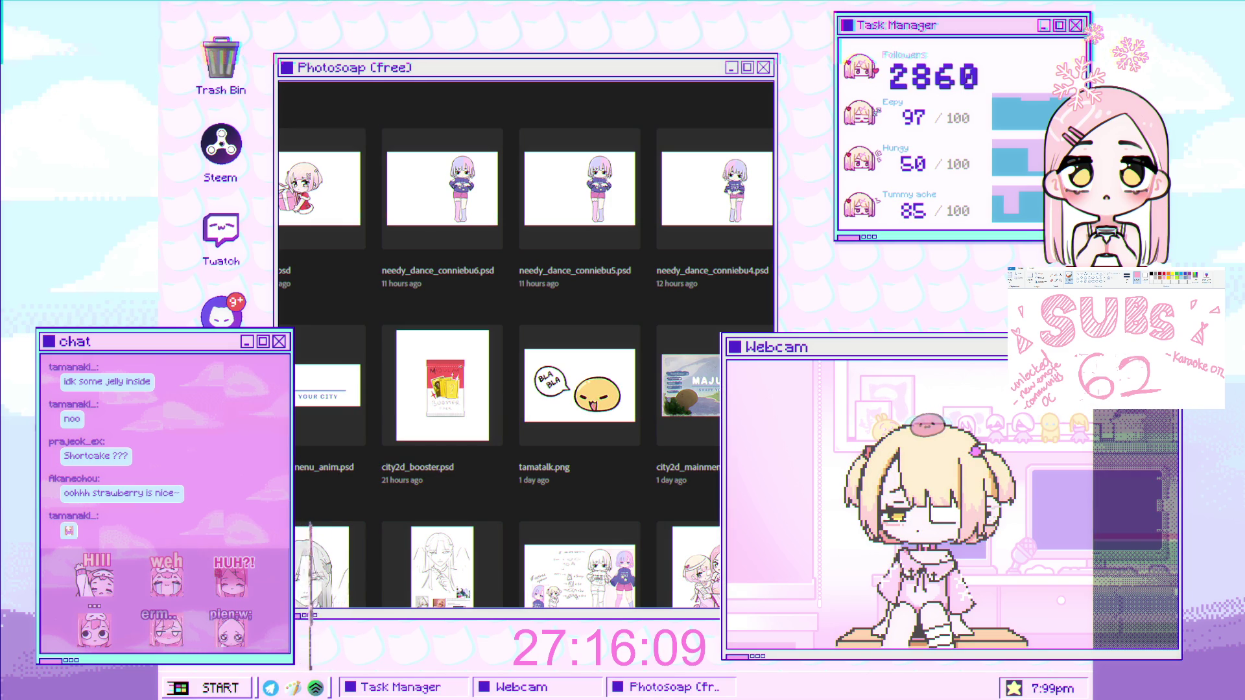
Open the purple-and-pink-haired character drawing and shift it left in view.
left_click(442, 188)
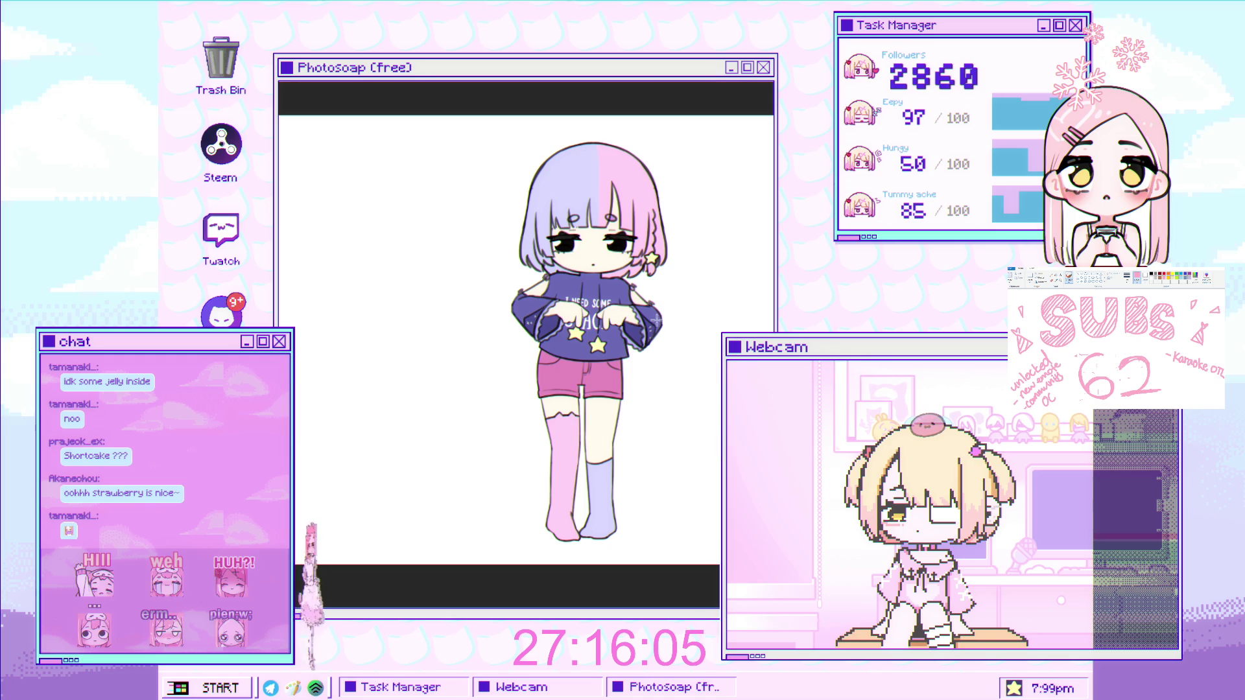
mouse_move(624, 297)
left_mouse_down()
mouse_move(554, 322)
mouse_move(616, 340)
mouse_move(598, 330)
left_mouse_up()
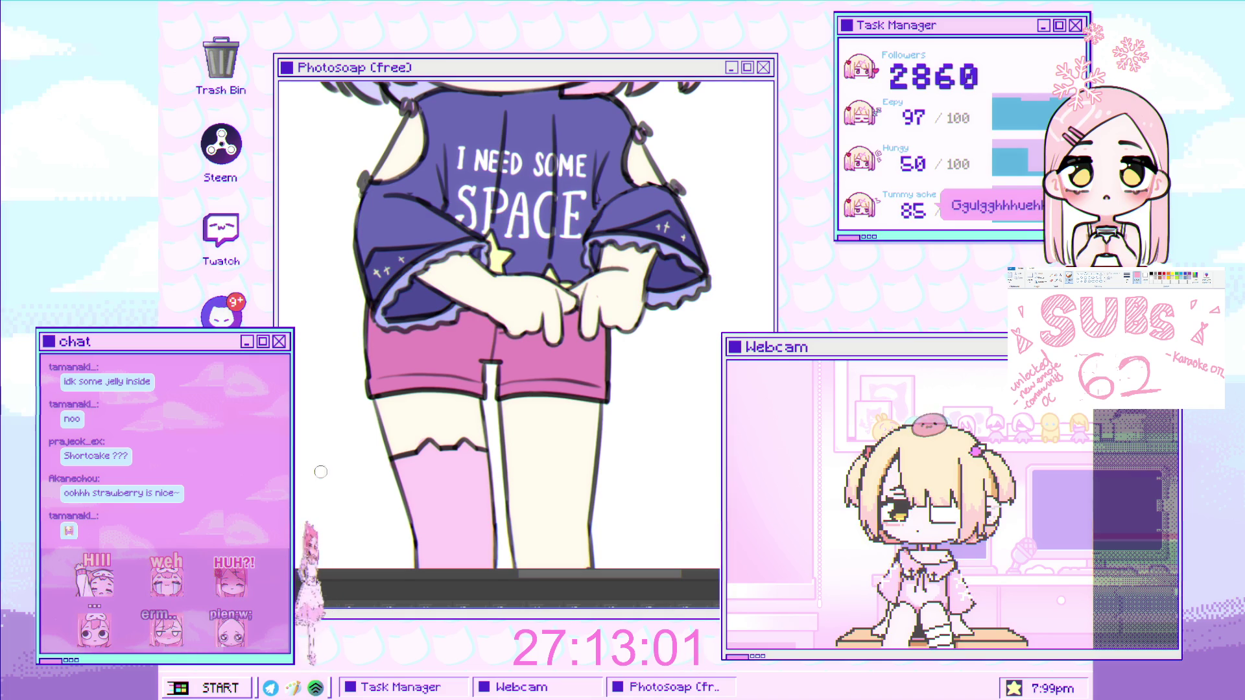
Zoom onto the hands and paint two peach-pink shading strokes across the top of a hand.
left_click(620, 289)
left_click(620, 288)
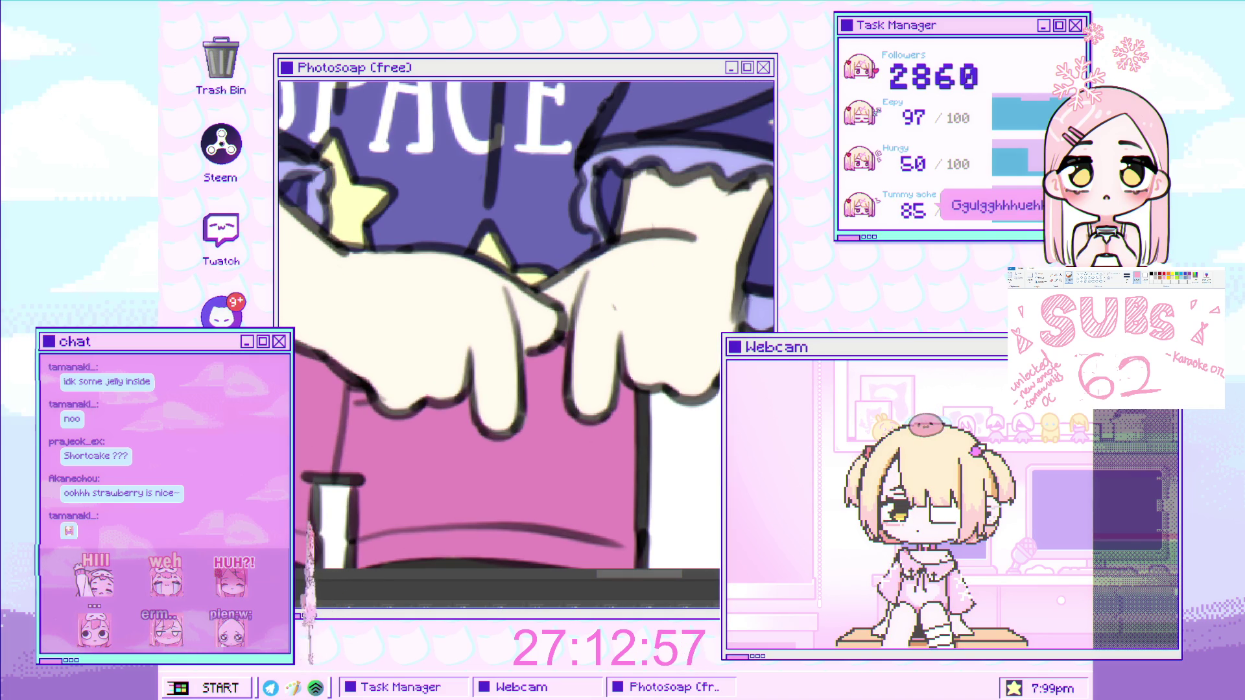
mouse_move(606, 270)
left_mouse_down()
mouse_move(582, 339)
mouse_move(621, 317)
mouse_move(557, 367)
mouse_move(517, 373)
left_mouse_up()
left_click_drag(599, 396, 601, 426)
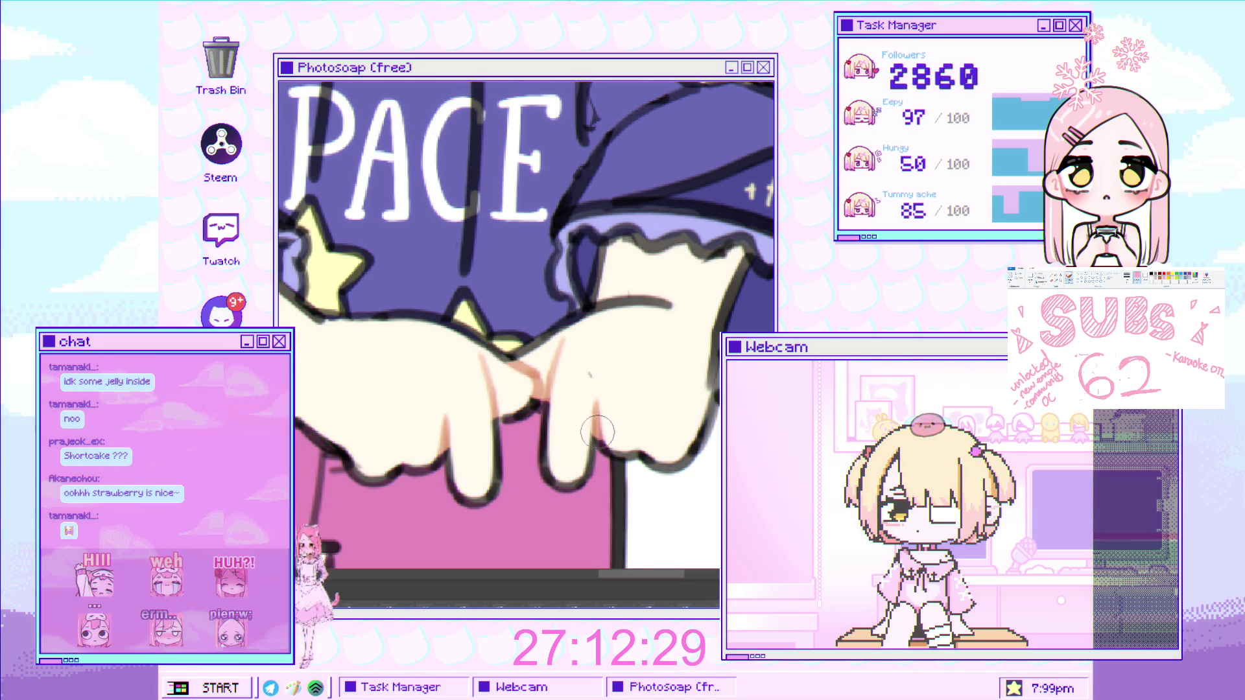
left_click_drag(671, 305, 628, 313)
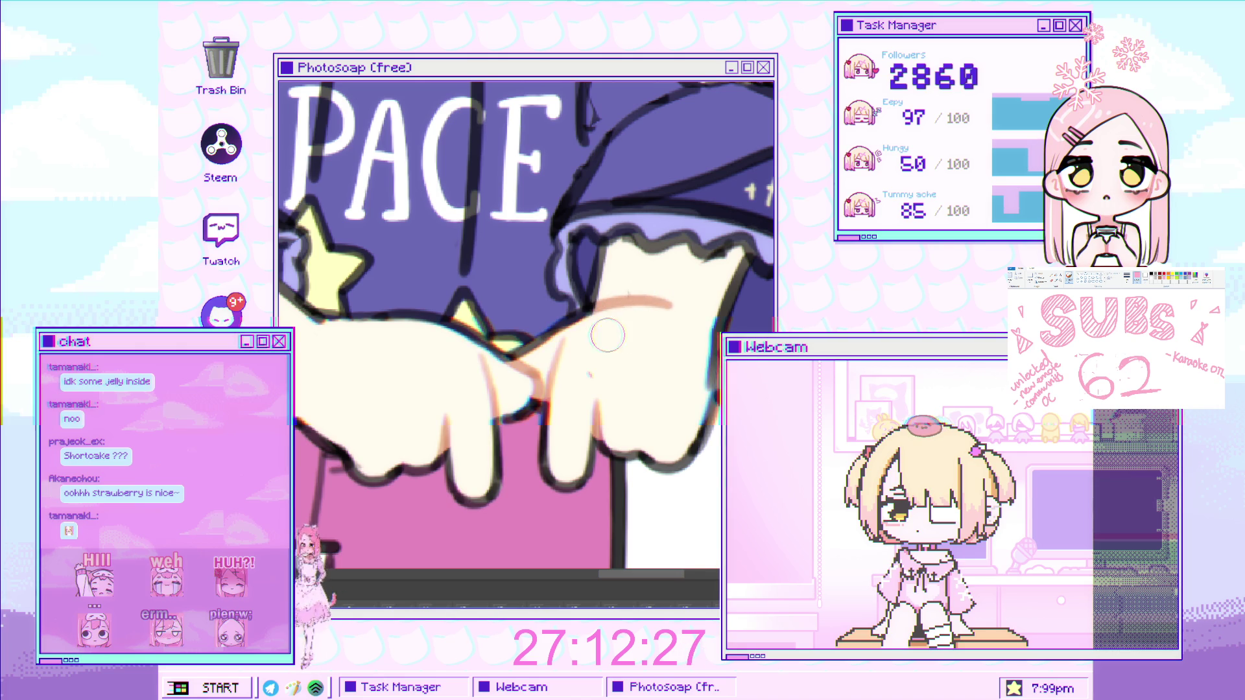
scroll(519, 415, "up", 3)
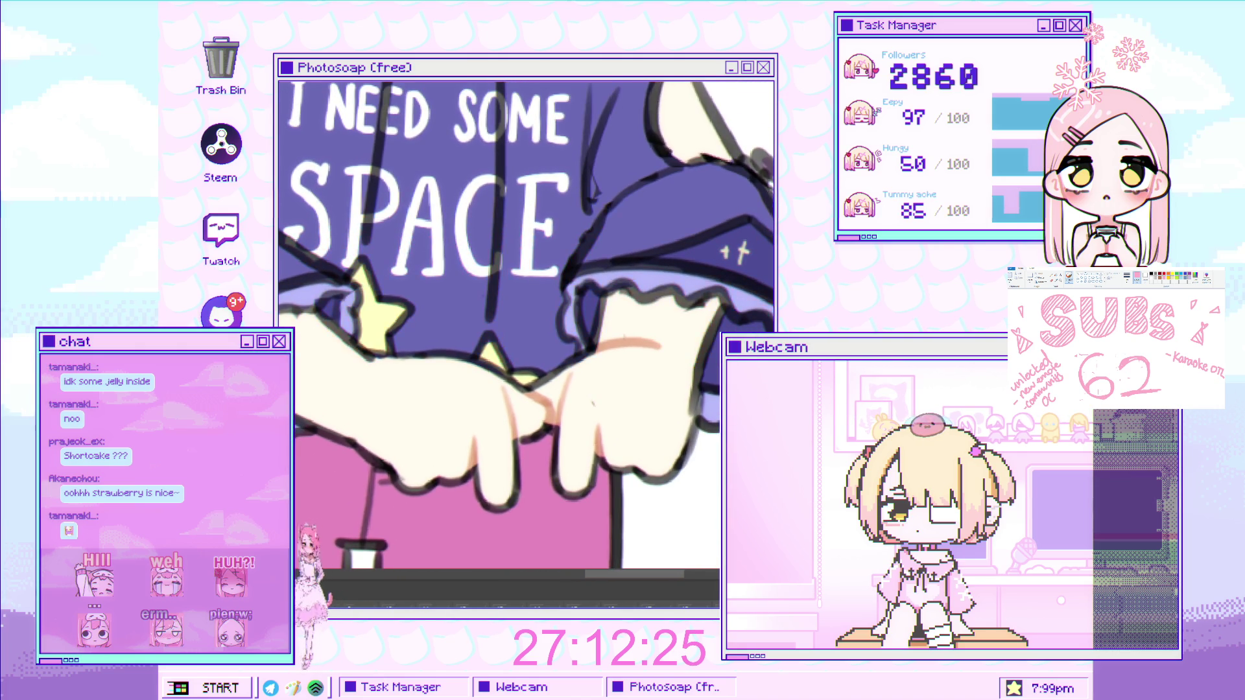
scroll(462, 288, "up", 5)
scroll(462, 288, "up", 2)
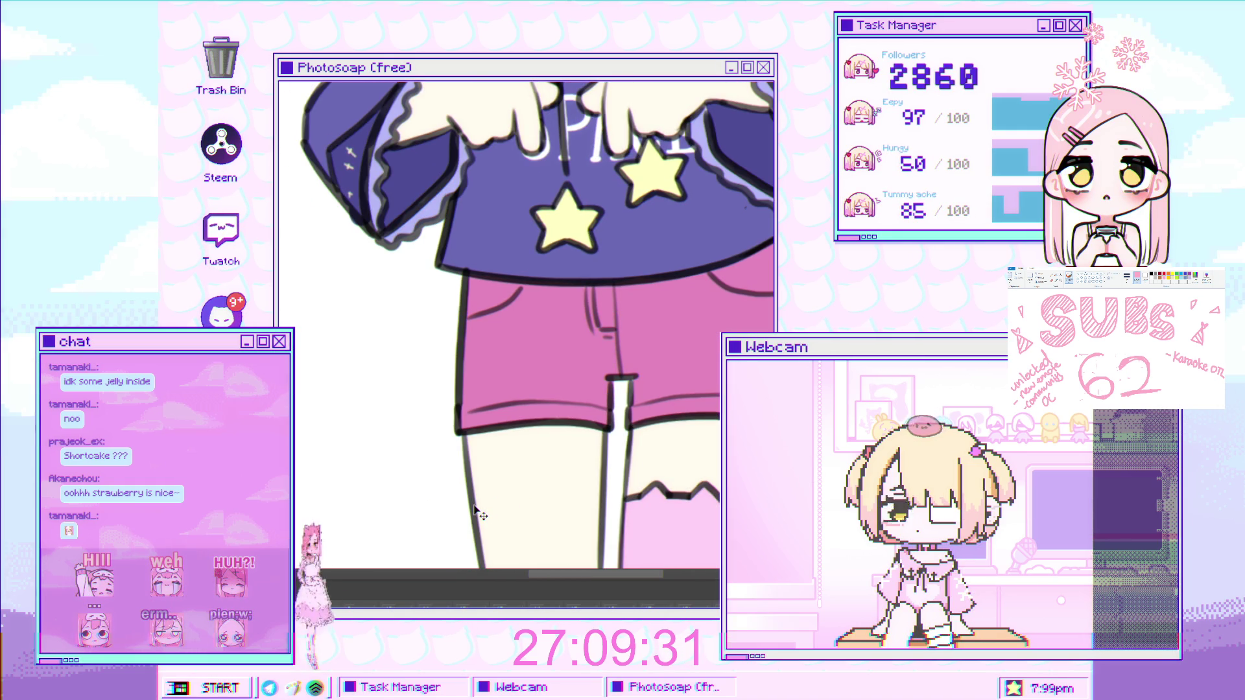
scroll(458, 389, "up", 3)
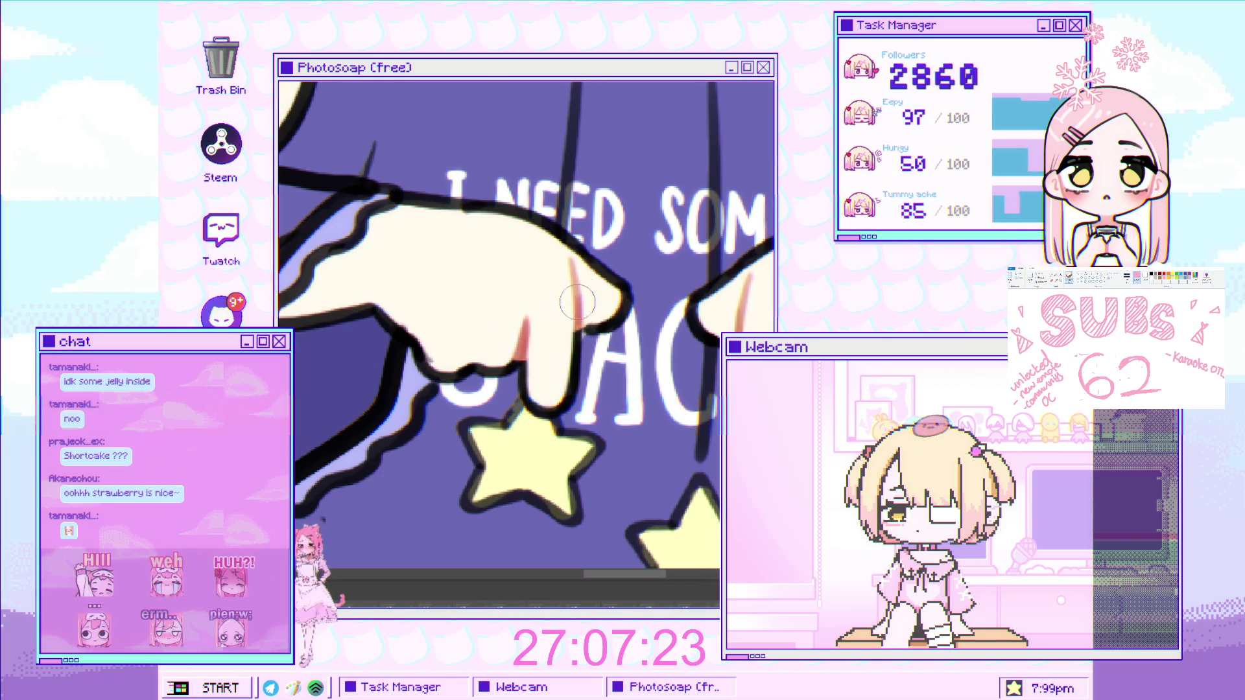
scroll(576, 333, "down", 5)
scroll(577, 332, "up", 3)
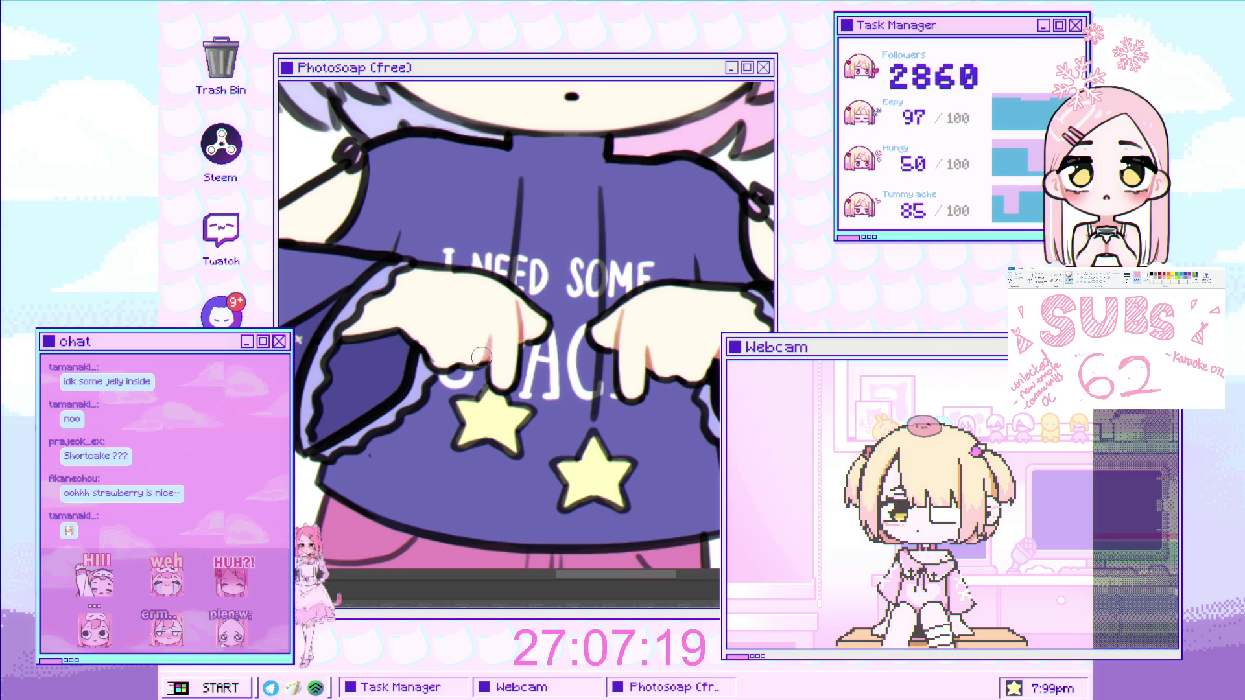
scroll(490, 374, "down", 3)
scroll(583, 363, "up", 3)
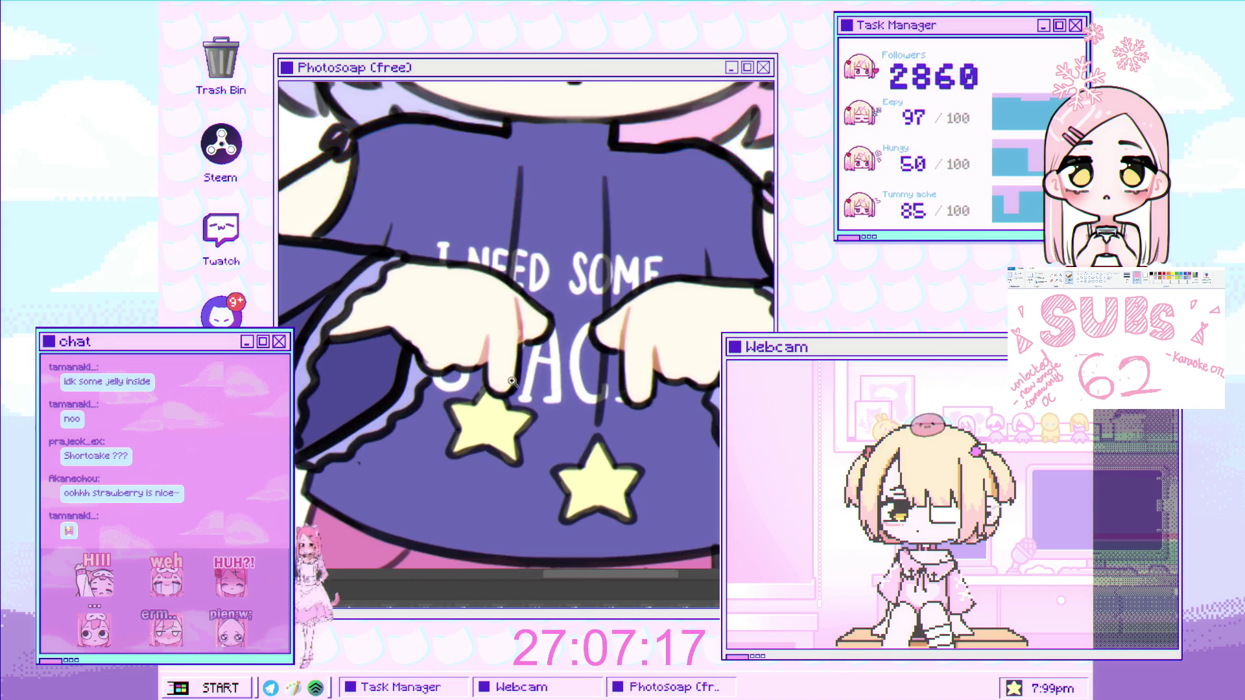
scroll(677, 370, "up", 2)
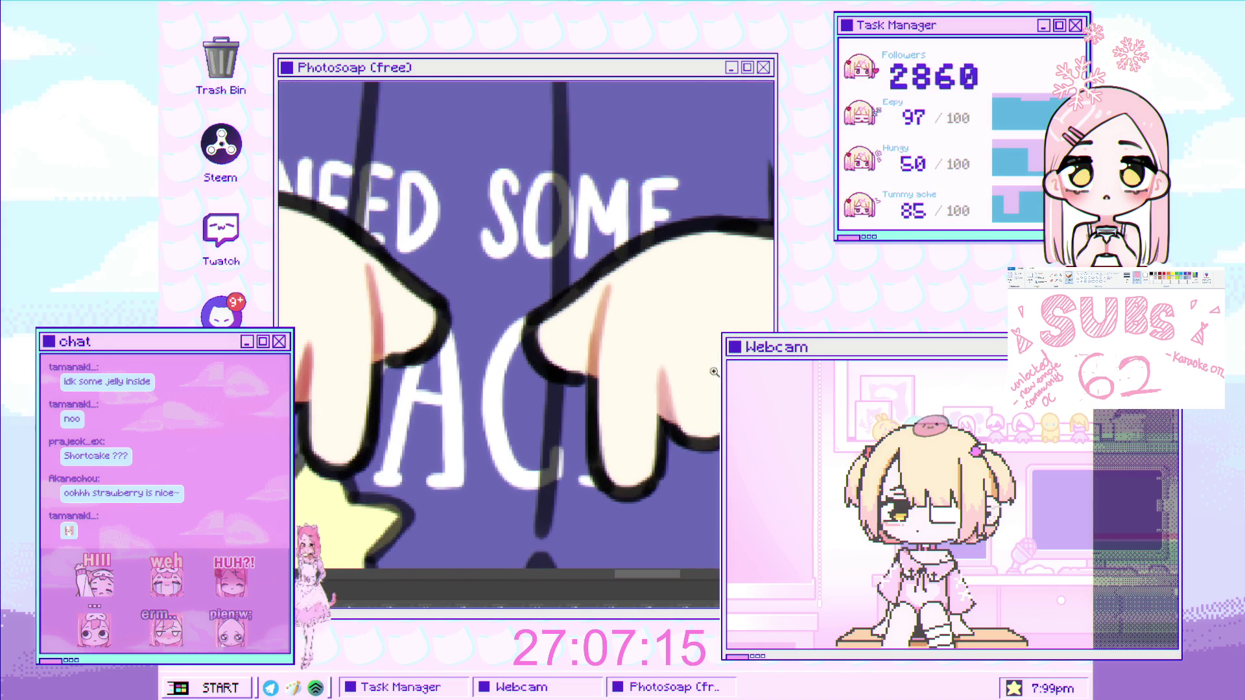
Undo the orange shading strokes on the fingers.
scroll(681, 389, "down", 3)
scroll(726, 311, "up", 2)
scroll(739, 283, "up", 1)
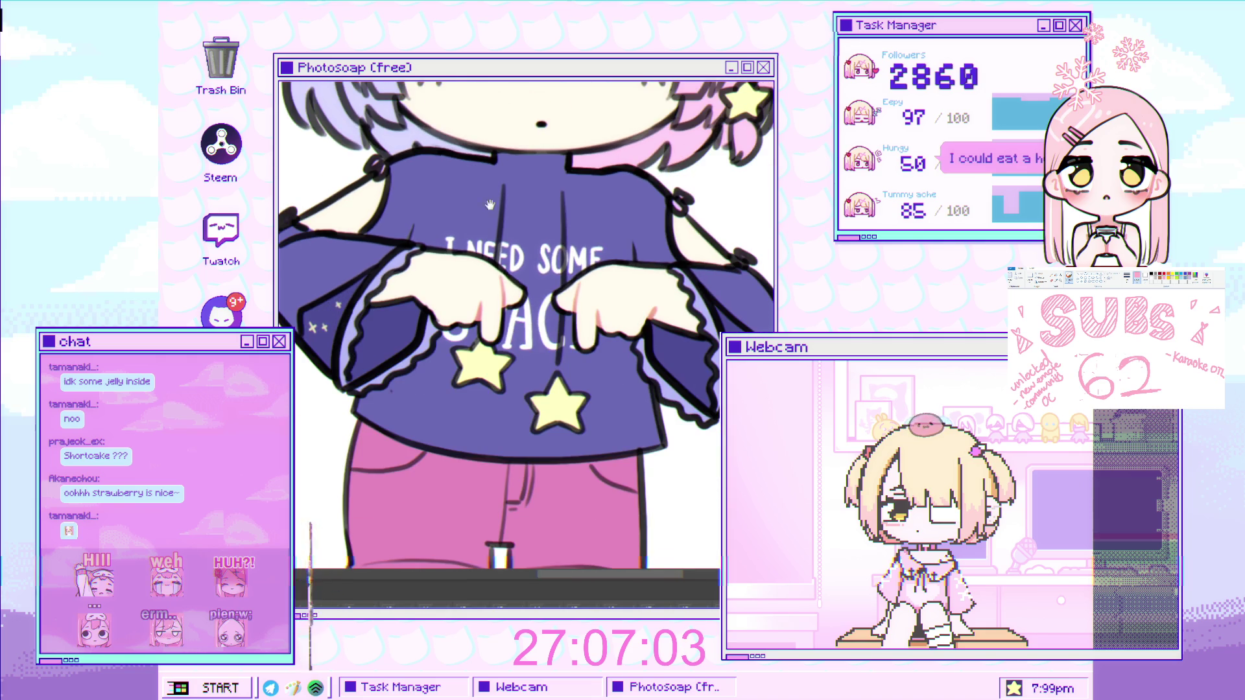
scroll(574, 407, "up", 2)
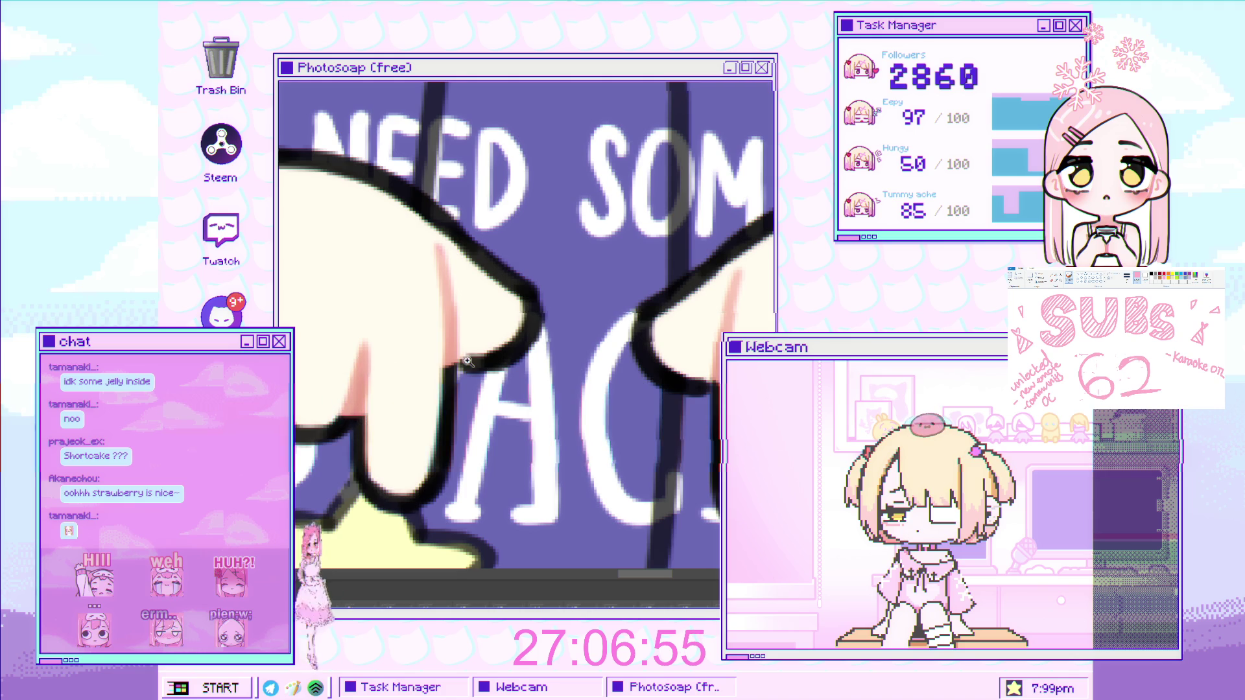
scroll(472, 344, "down", 3)
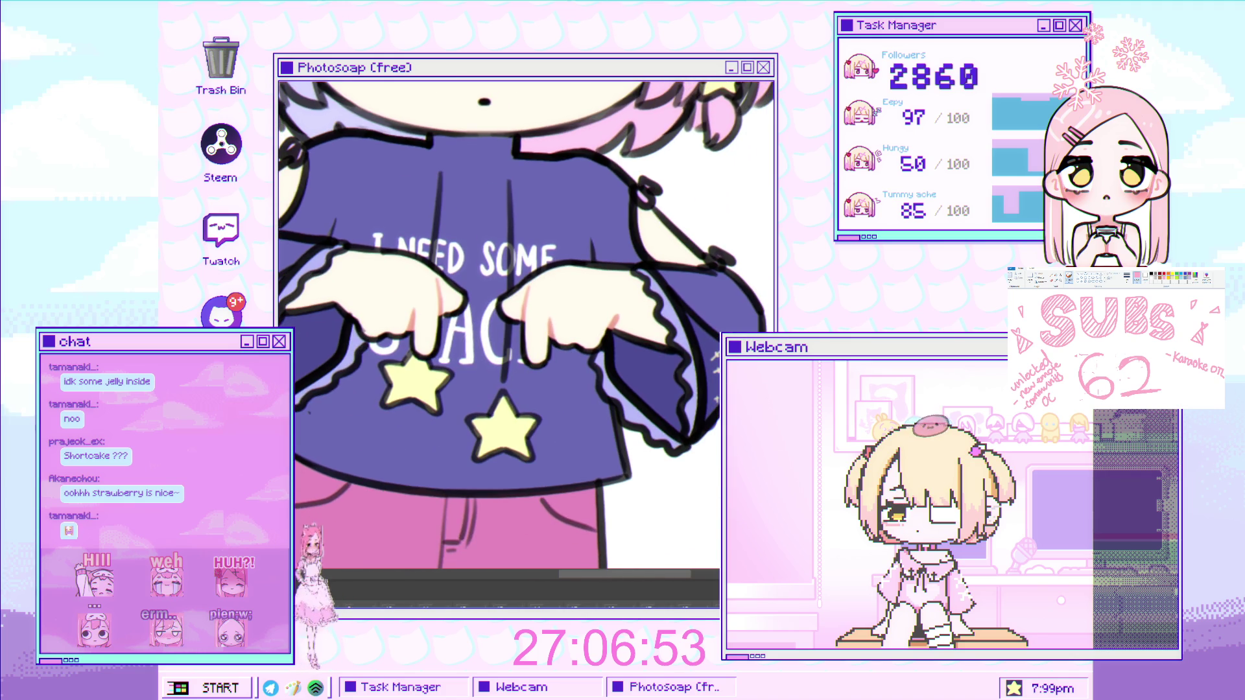
scroll(418, 316, "up", 2)
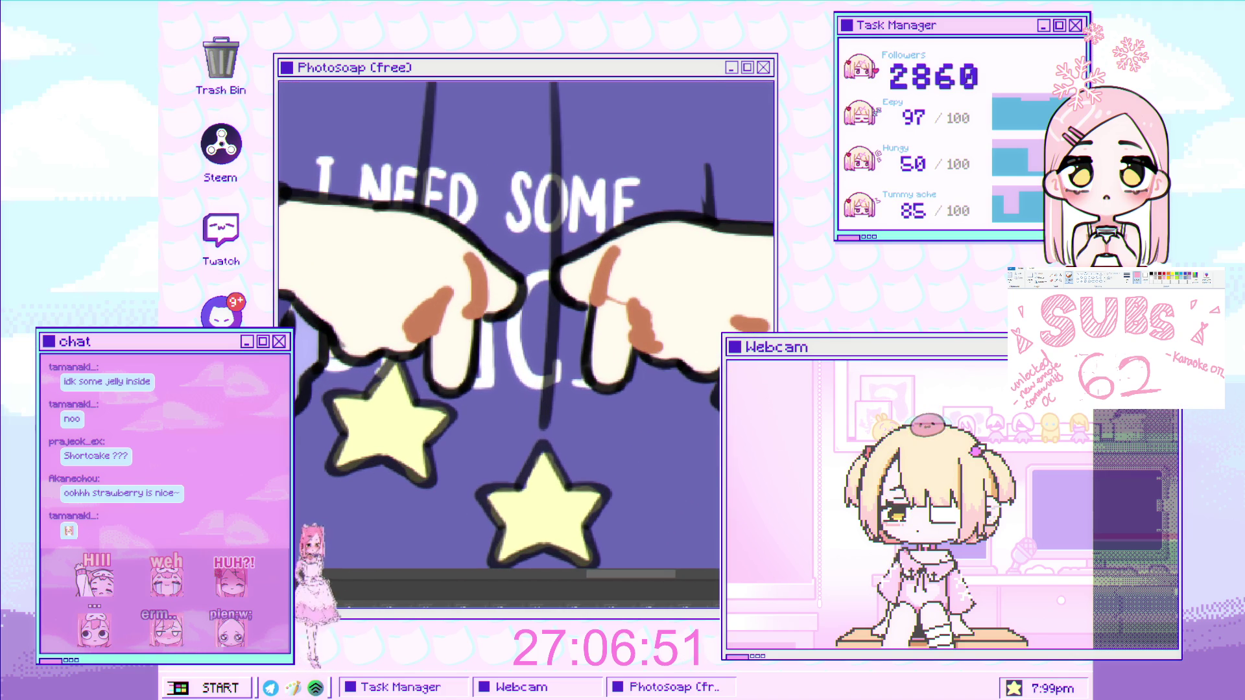
key("ctrl+z")
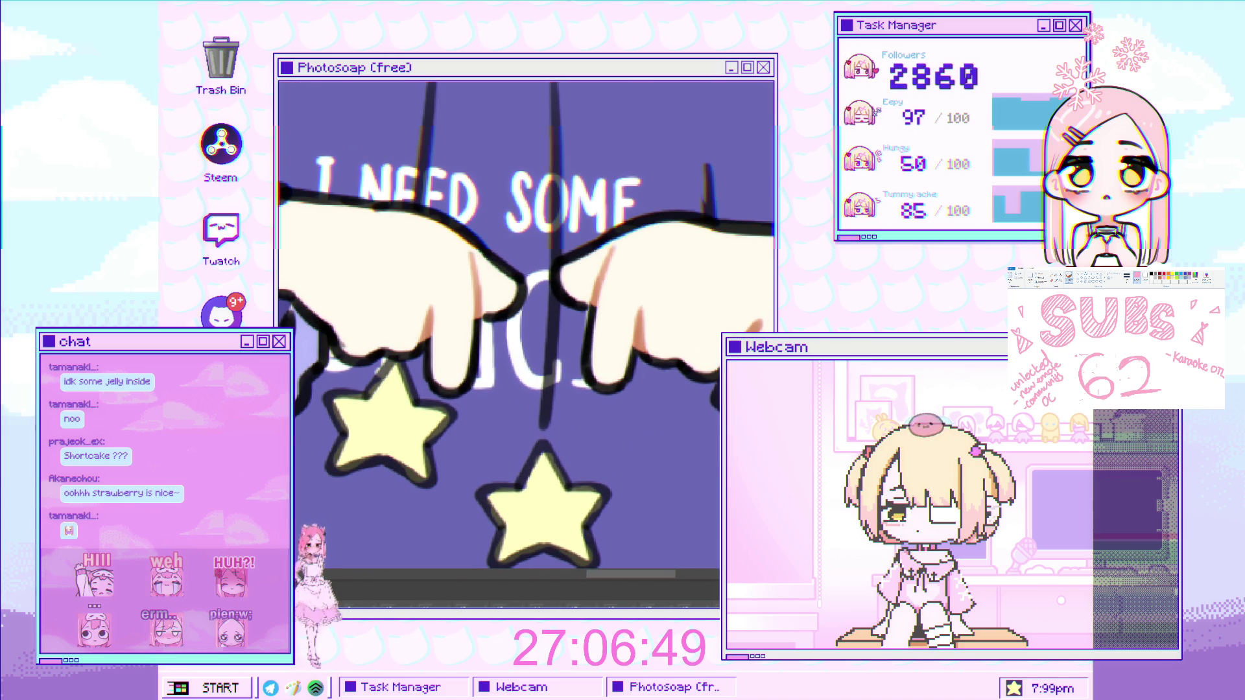
Take back the brown strokes painted over the hands.
scroll(443, 296, "up", 1)
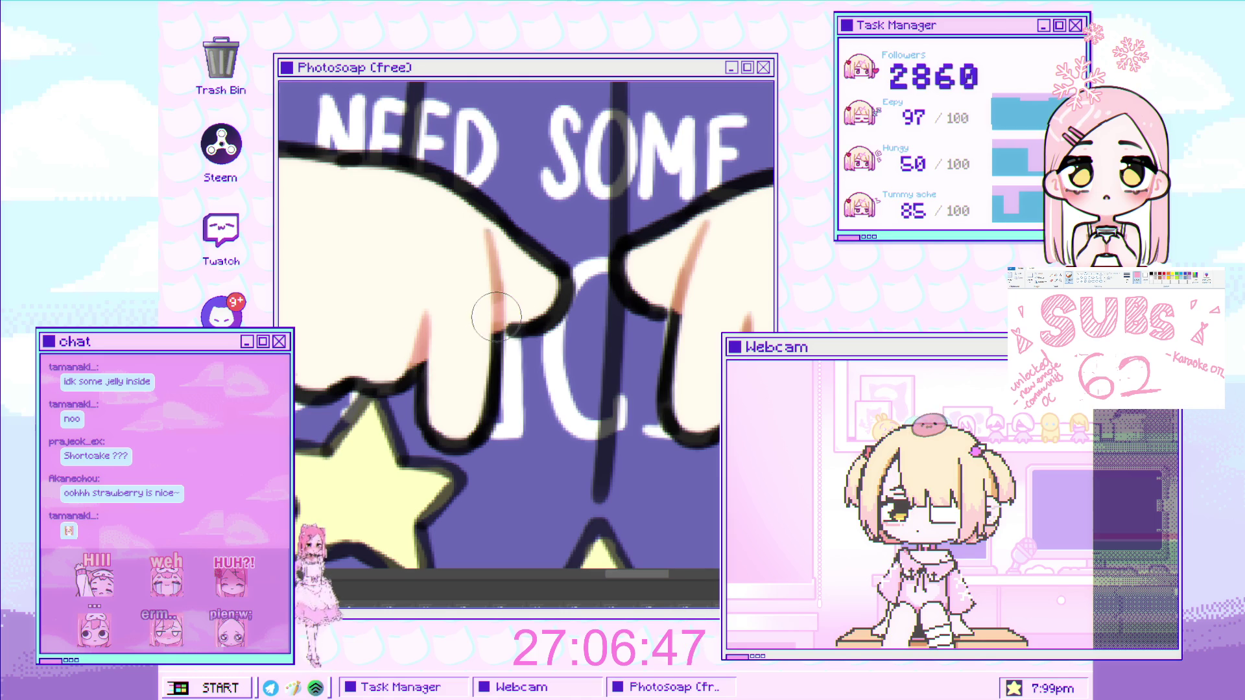
scroll(513, 279, "right", 3)
scroll(512, 279, "up", 1)
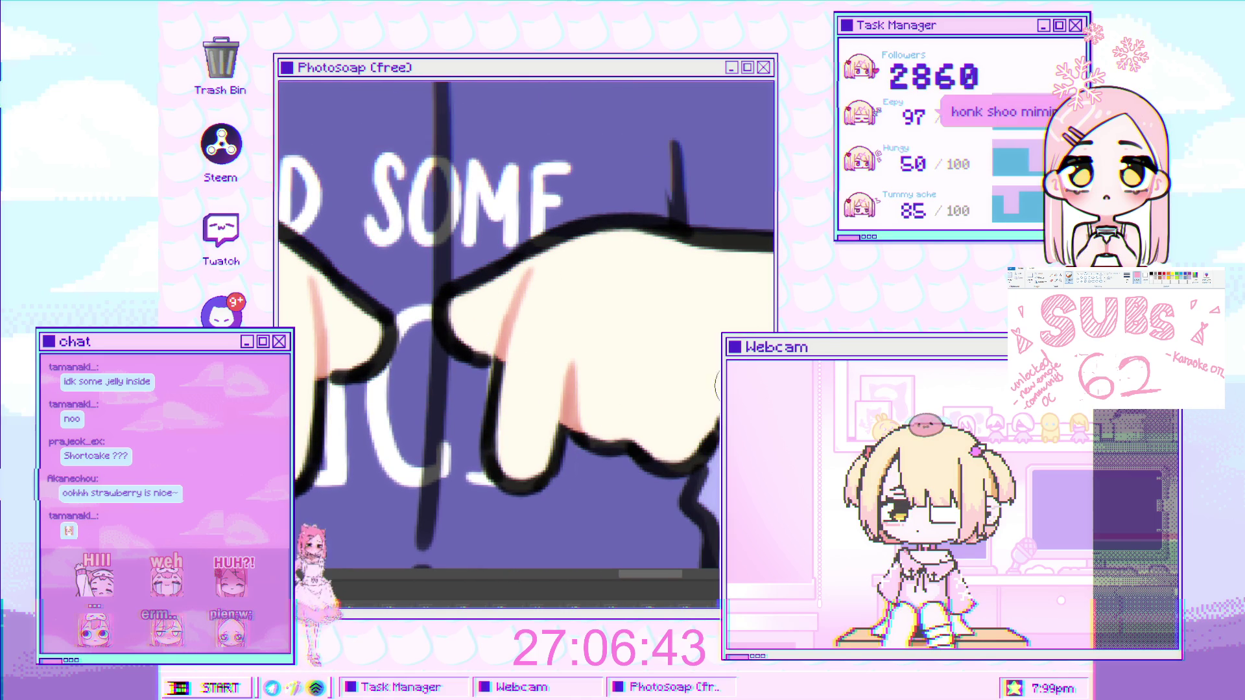
scroll(526, 324, "up", 3)
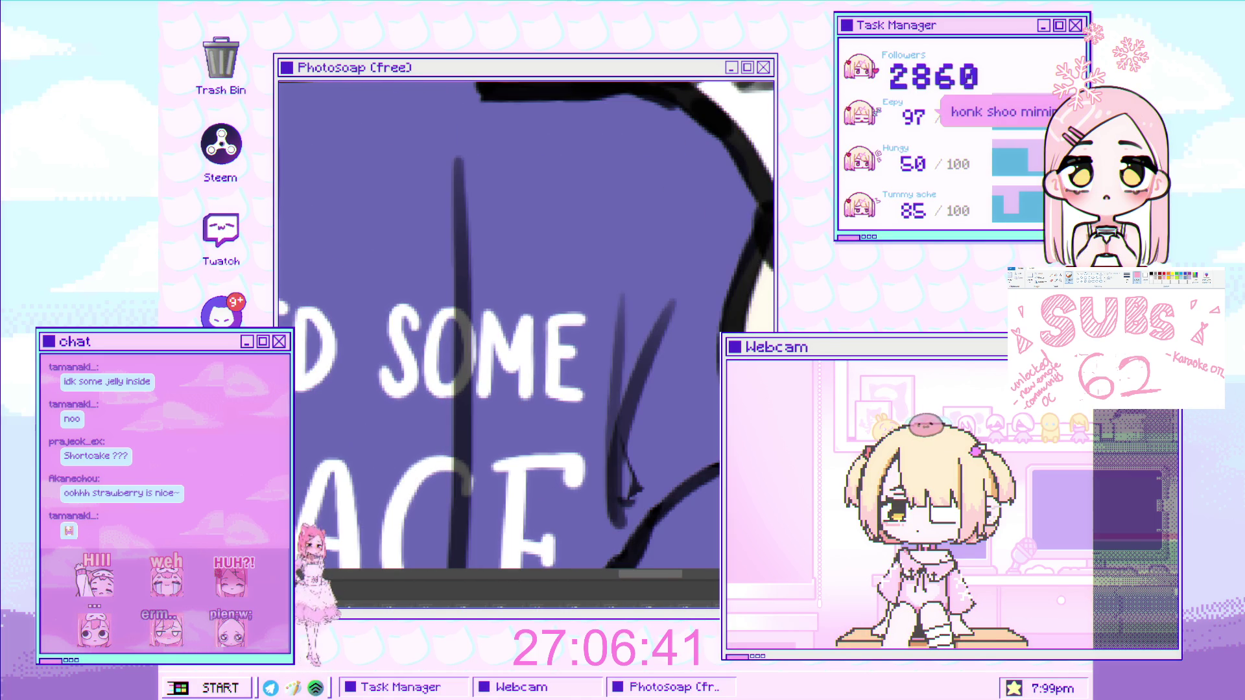
scroll(556, 443, "down", 3)
scroll(556, 442, "down", 2)
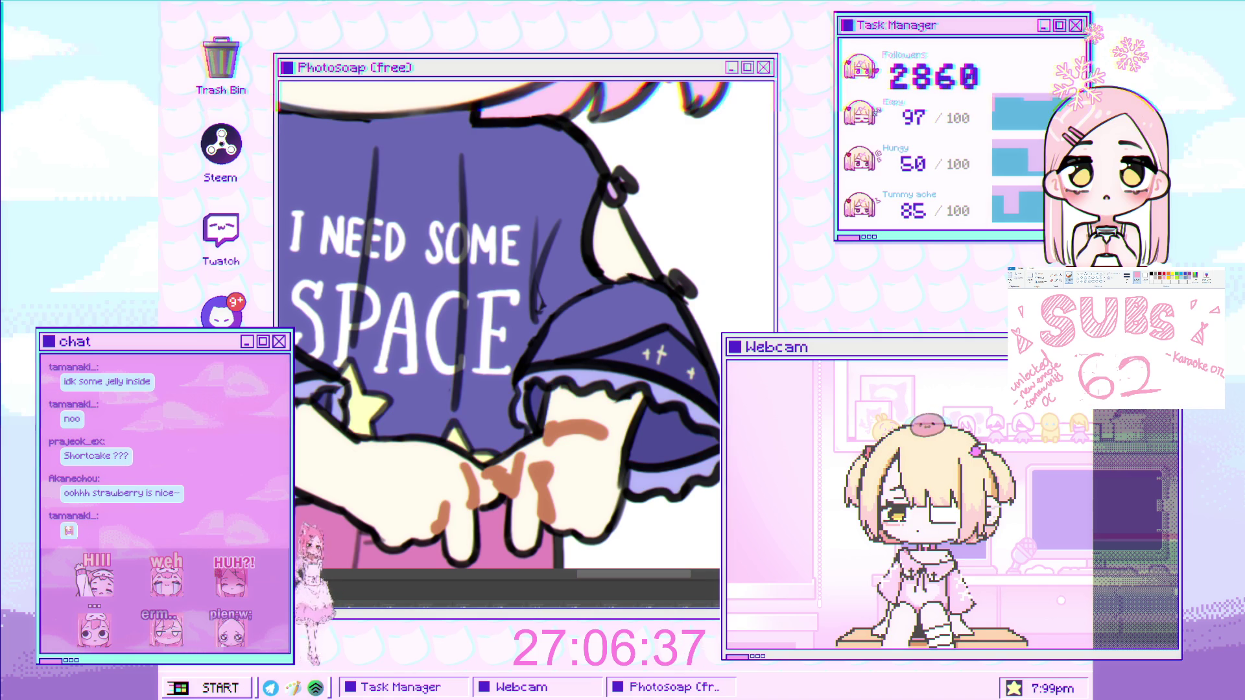
key("ctrl+z")
Undo the rough brown strokes and a test brown loop drawn over the hands.
left_click_drag(641, 475, 608, 313)
scroll(608, 313, "up", 3)
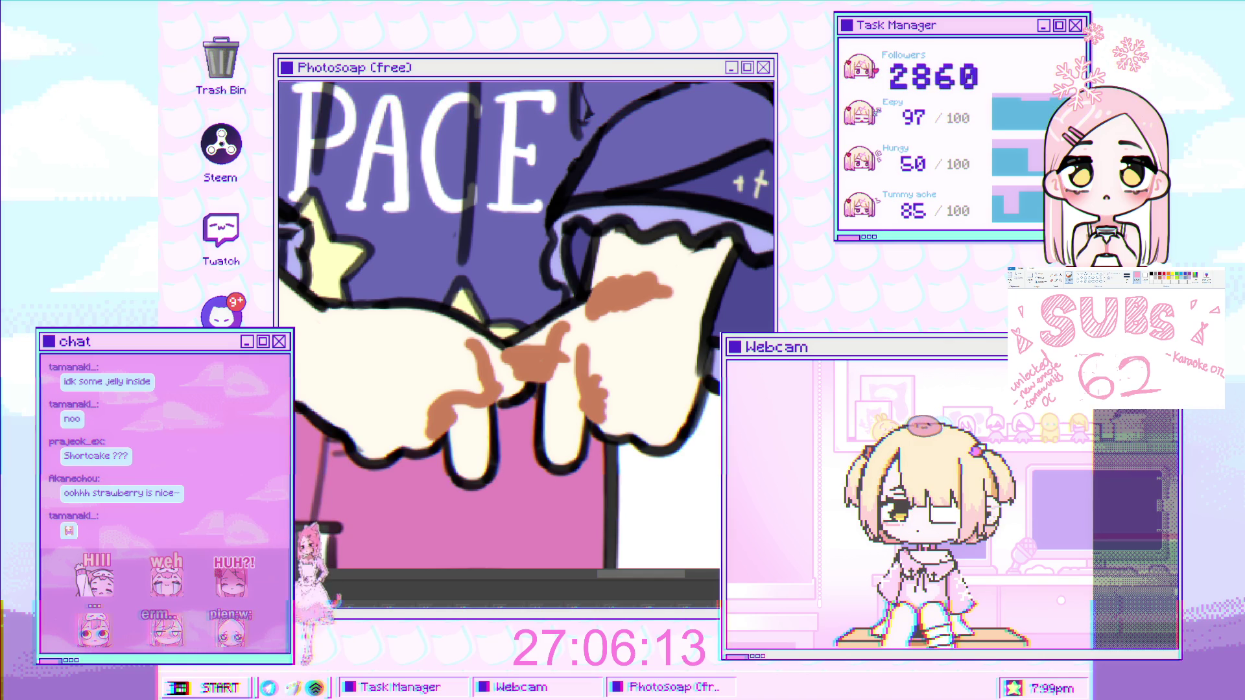
key("ctrl+z")
scroll(678, 287, "up", 2)
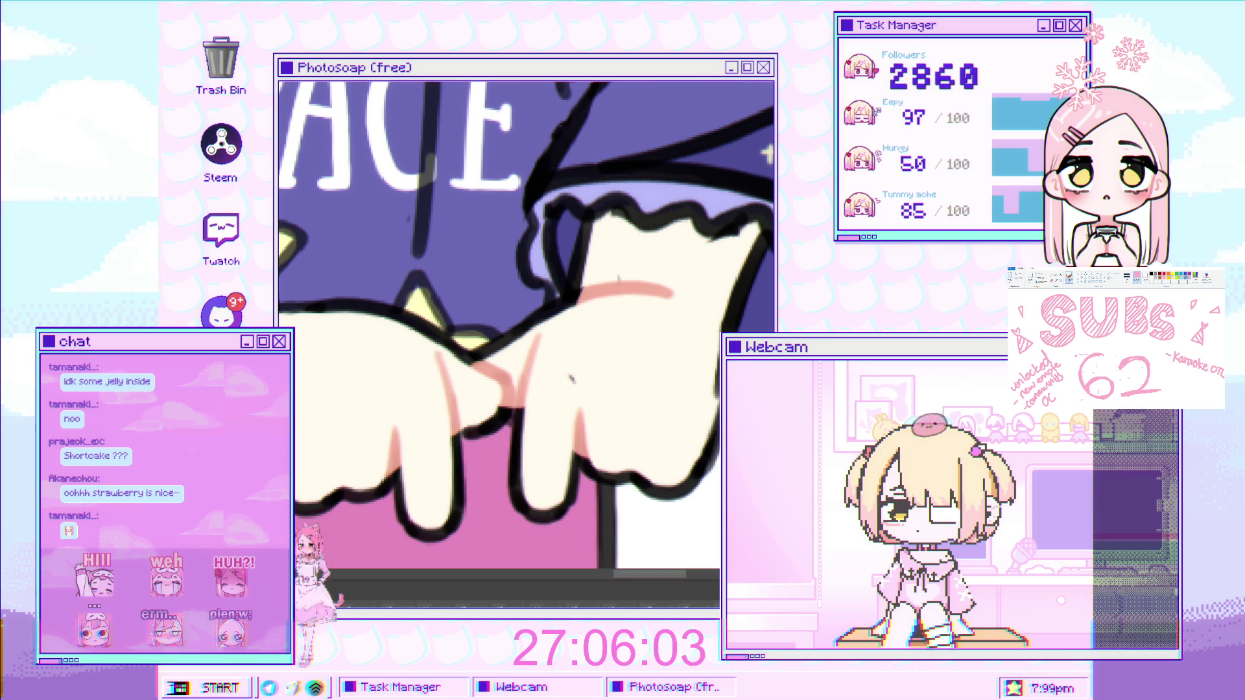
left_click_drag(388, 461, 591, 446)
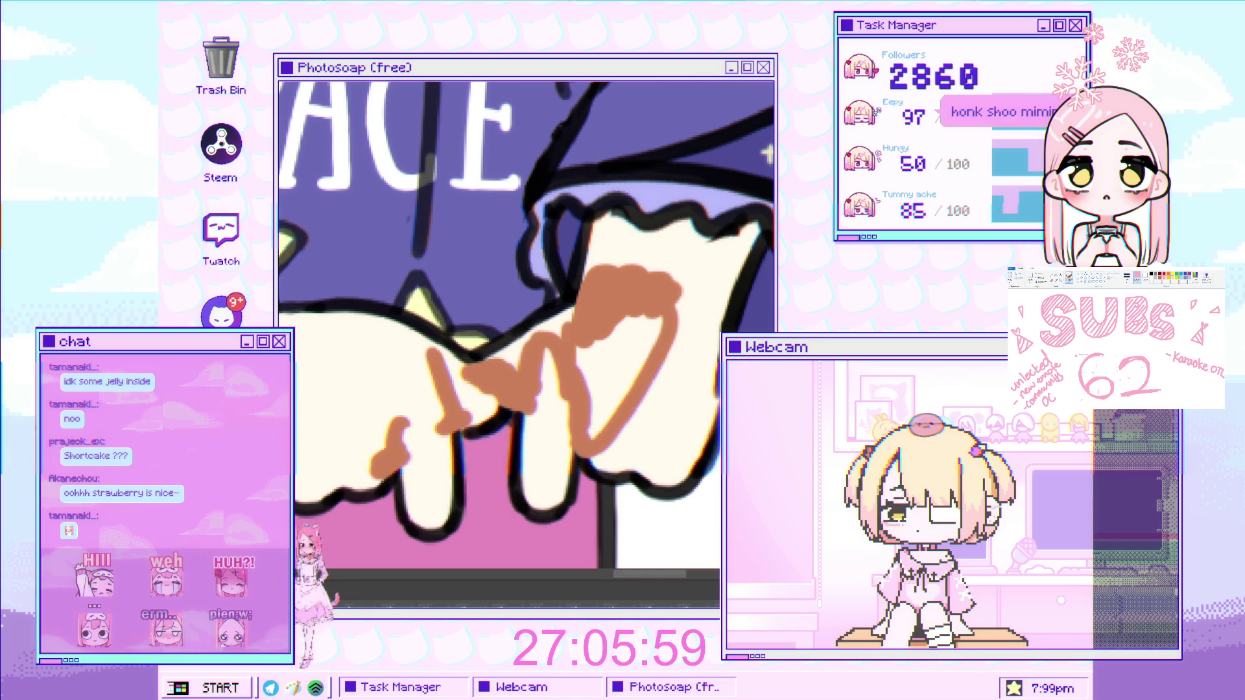
key("ctrl+z")
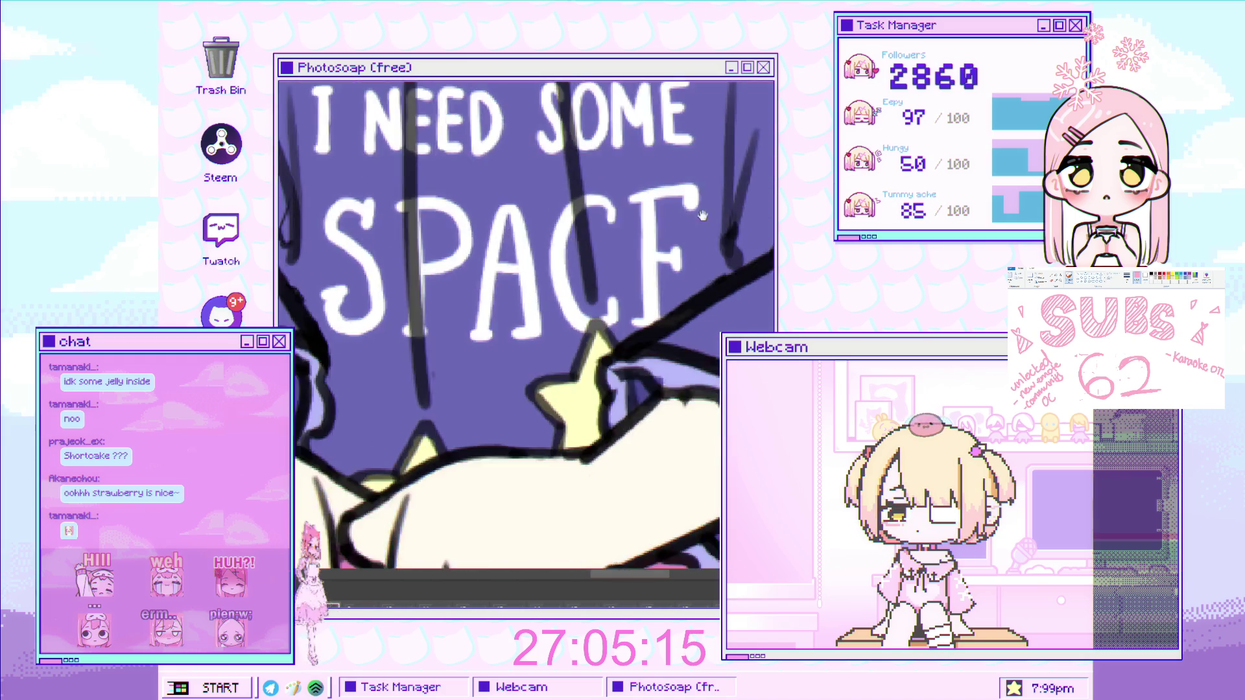
left_click_drag(568, 270, 562, 302)
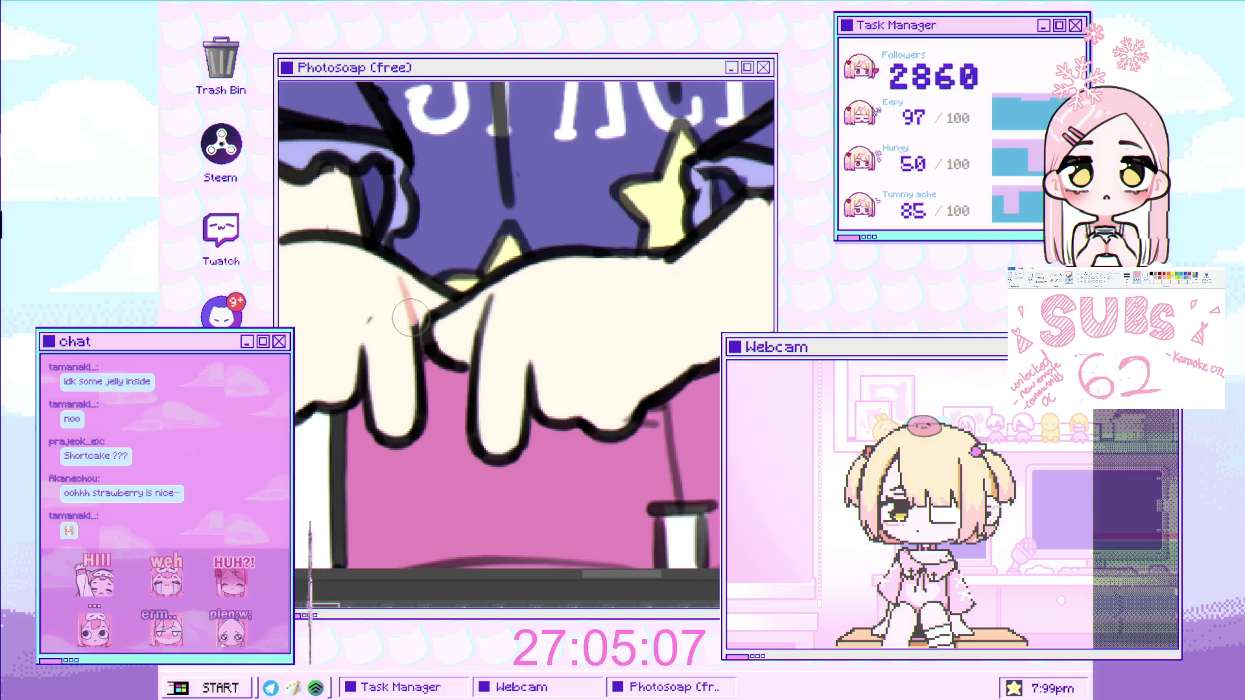
Try pink strokes over the finger outlines and the hand, then undo them.
mouse_move(418, 318)
left_mouse_down()
mouse_move(431, 333)
mouse_move(447, 327)
left_mouse_up()
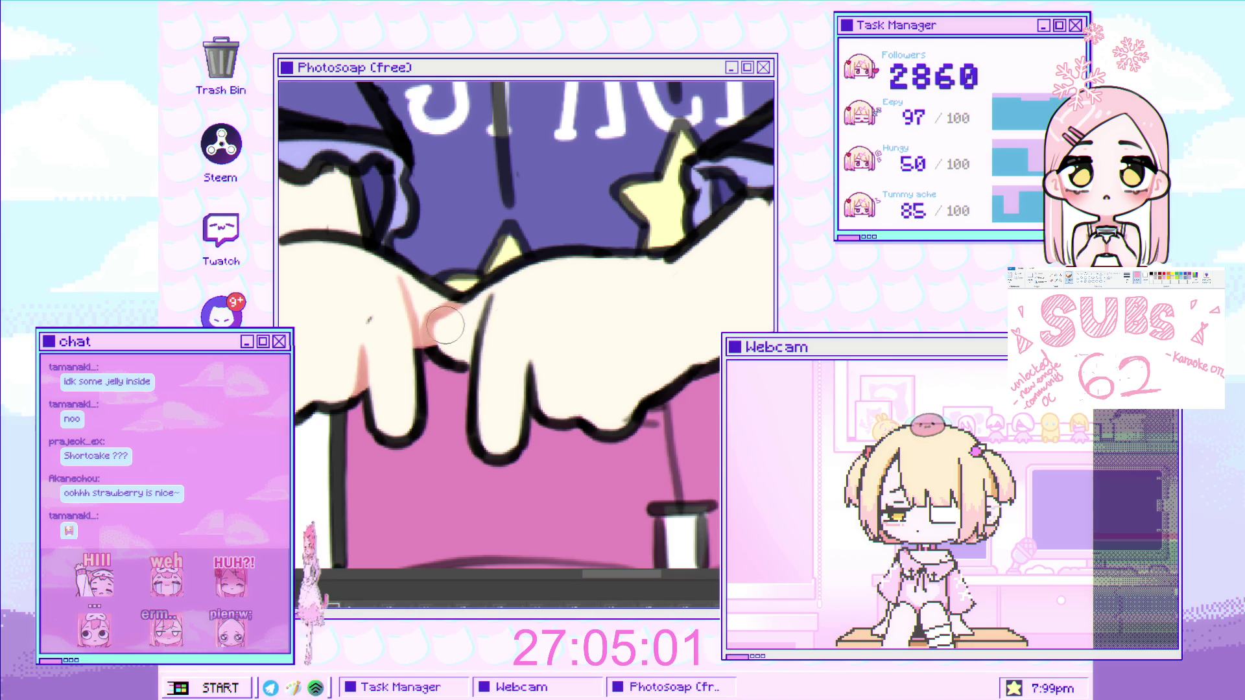
mouse_move(480, 327)
left_mouse_down()
mouse_move(481, 353)
mouse_move(533, 395)
left_mouse_up()
key("ctrl+z")
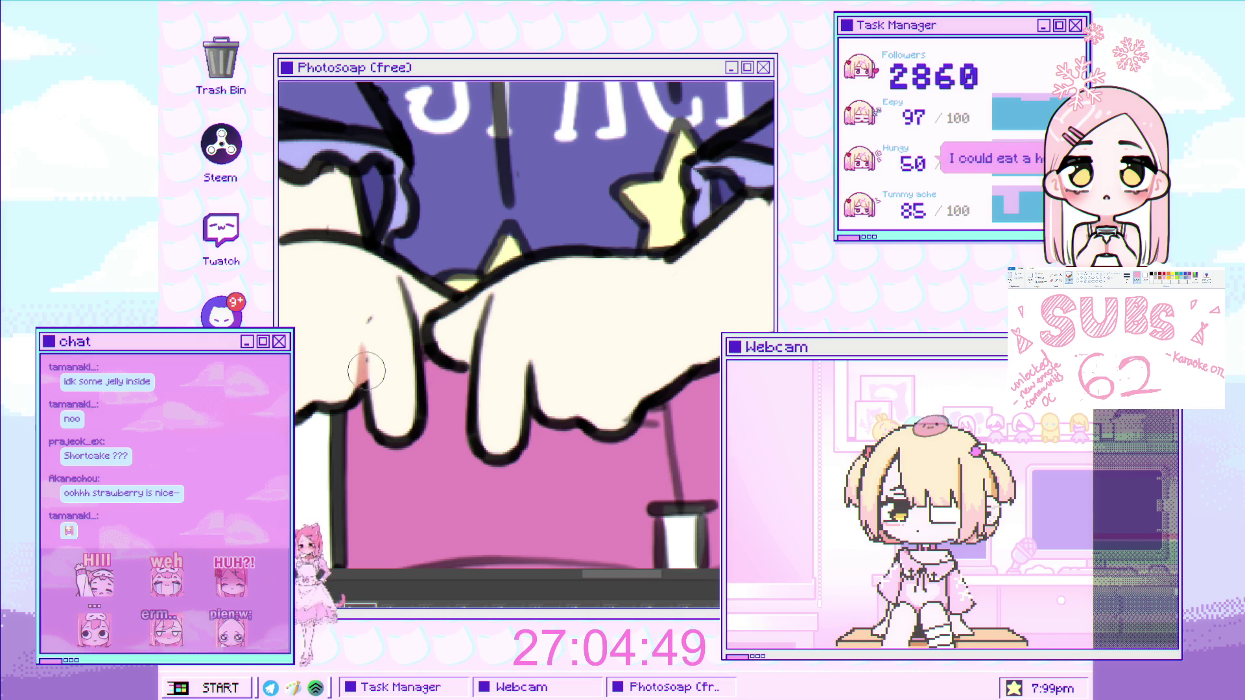
left_click_drag(388, 296, 415, 389)
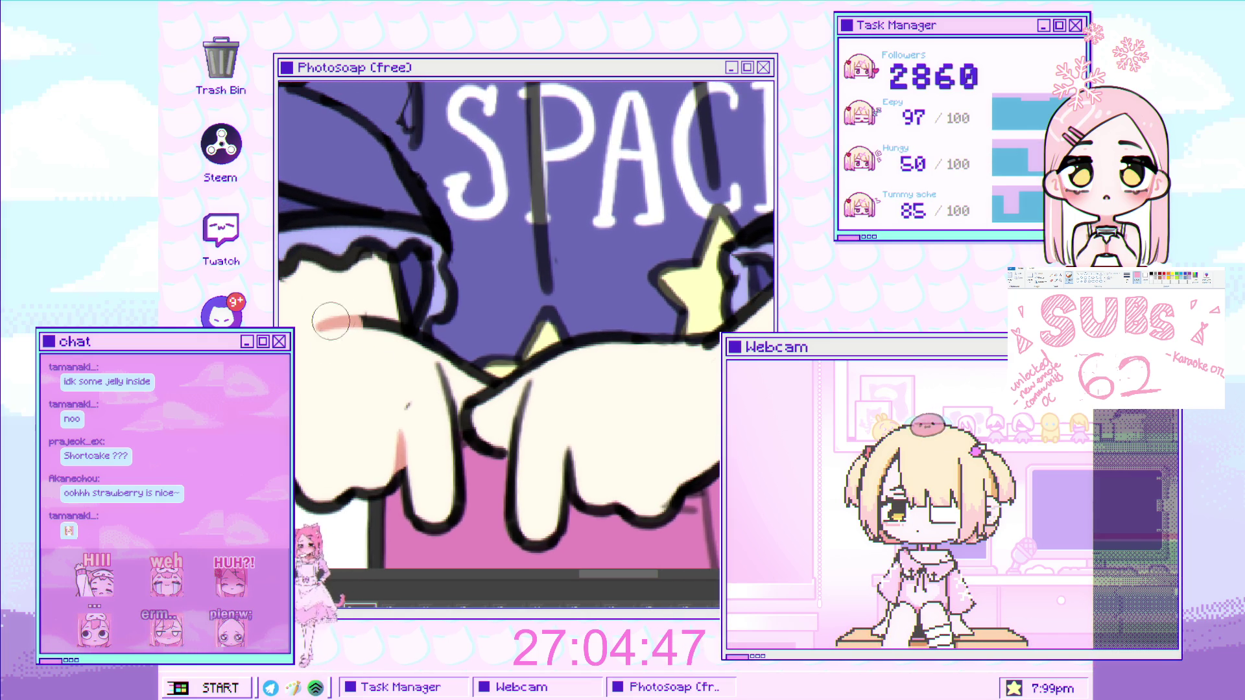
left_click_drag(527, 382, 520, 428)
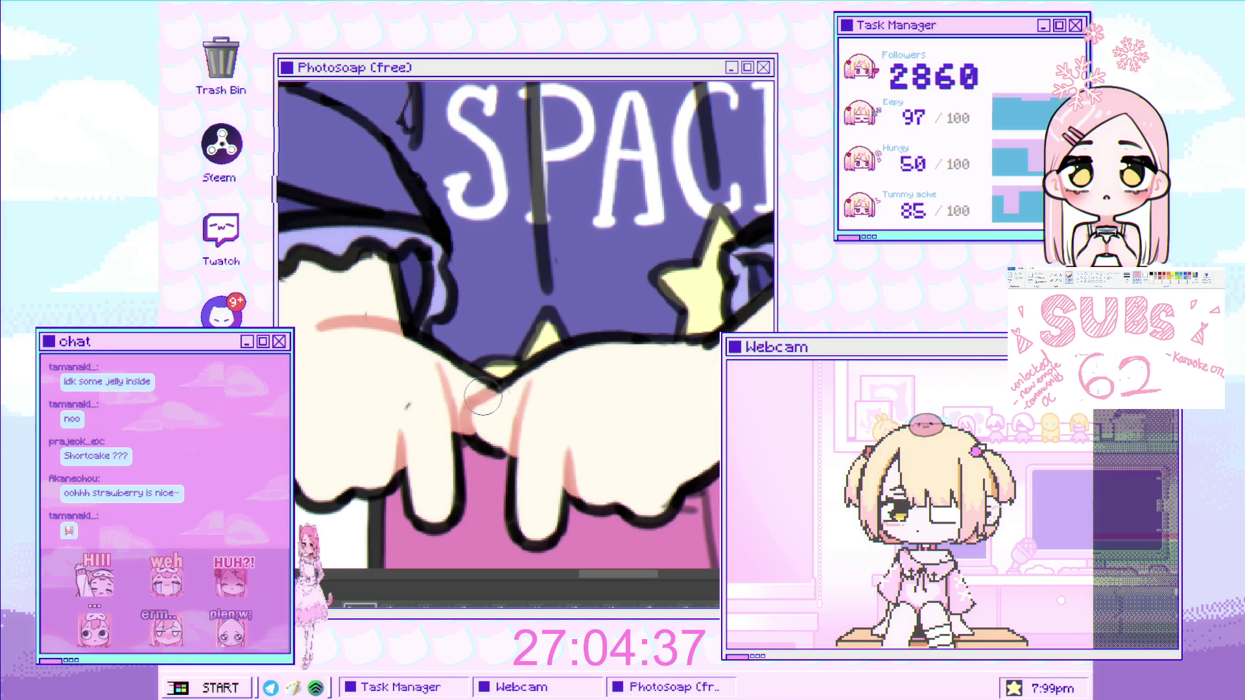
key("ctrl+z")
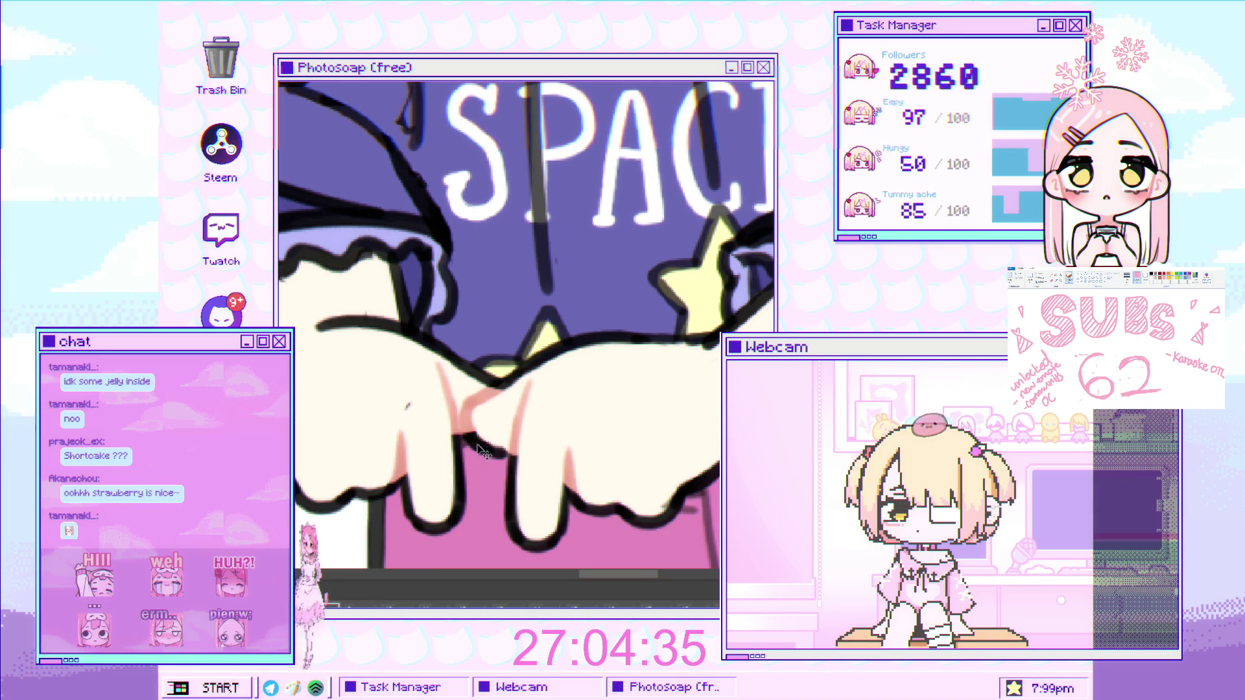
Paint a pink line across the cuff and a pink crease between the clasped fingers.
mouse_move(408, 377)
left_mouse_down()
mouse_move(480, 429)
mouse_move(441, 377)
mouse_move(418, 304)
left_mouse_up()
key("ctrl+z")
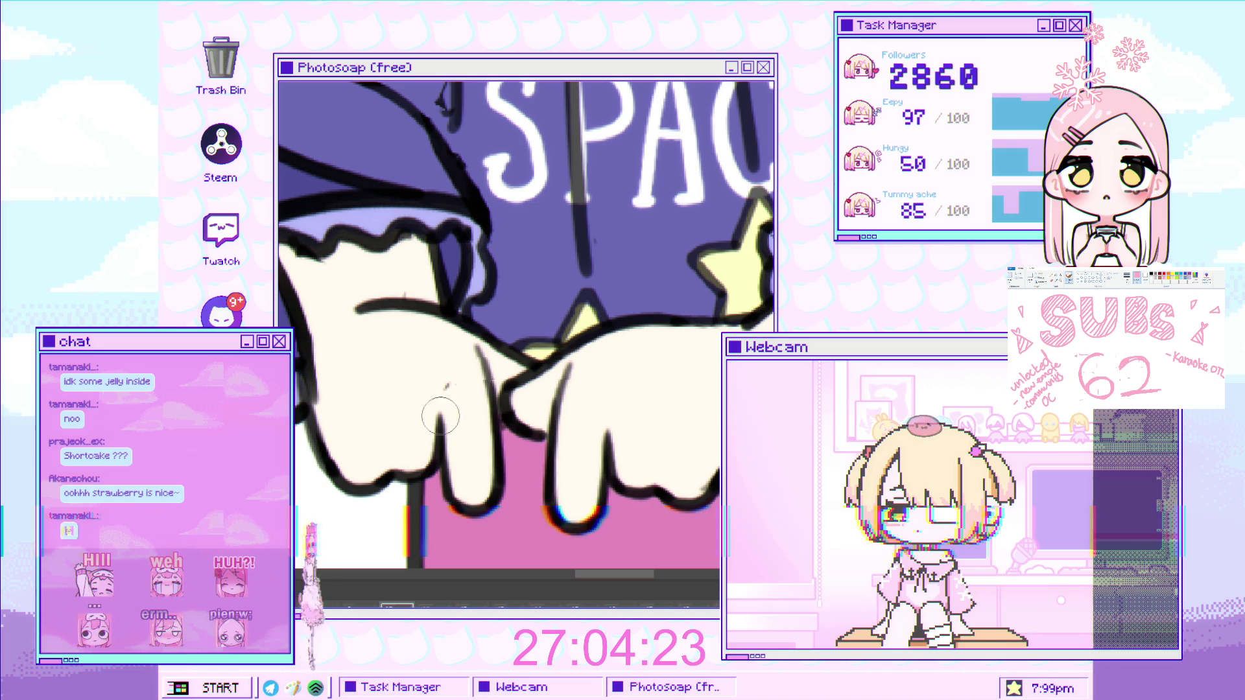
left_click_drag(357, 309, 392, 298)
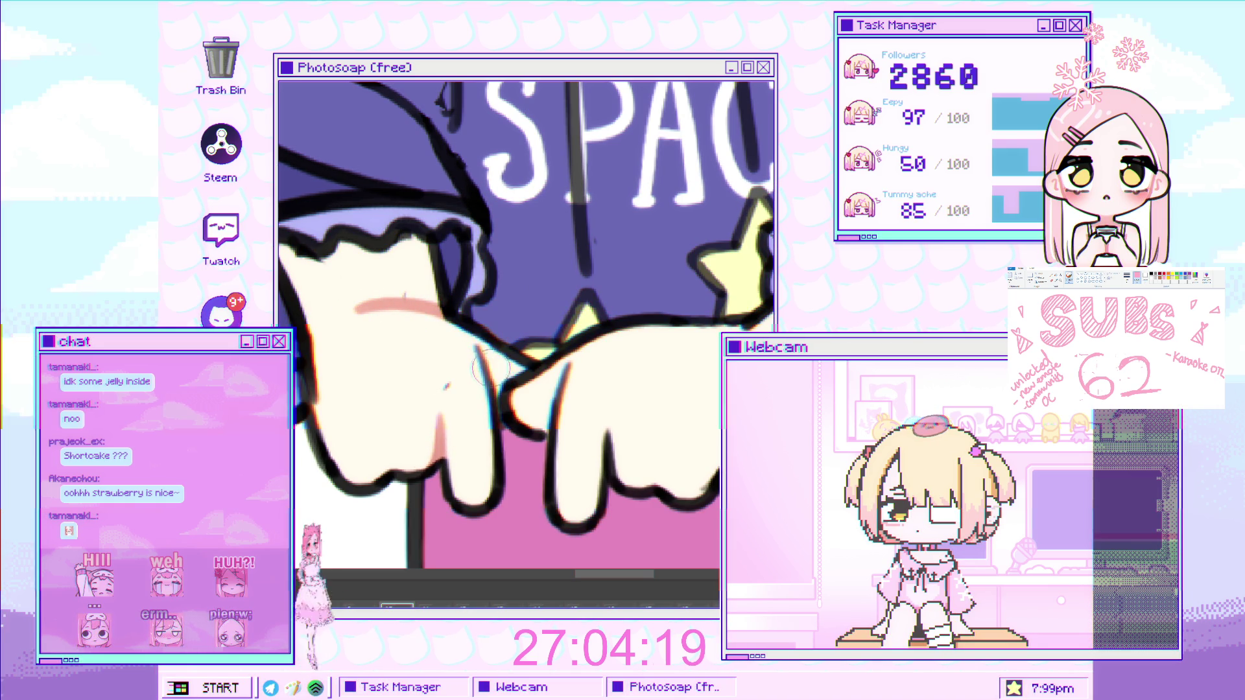
mouse_move(490, 388)
left_mouse_down()
mouse_move(490, 409)
mouse_move(508, 384)
mouse_move(575, 365)
left_mouse_up()
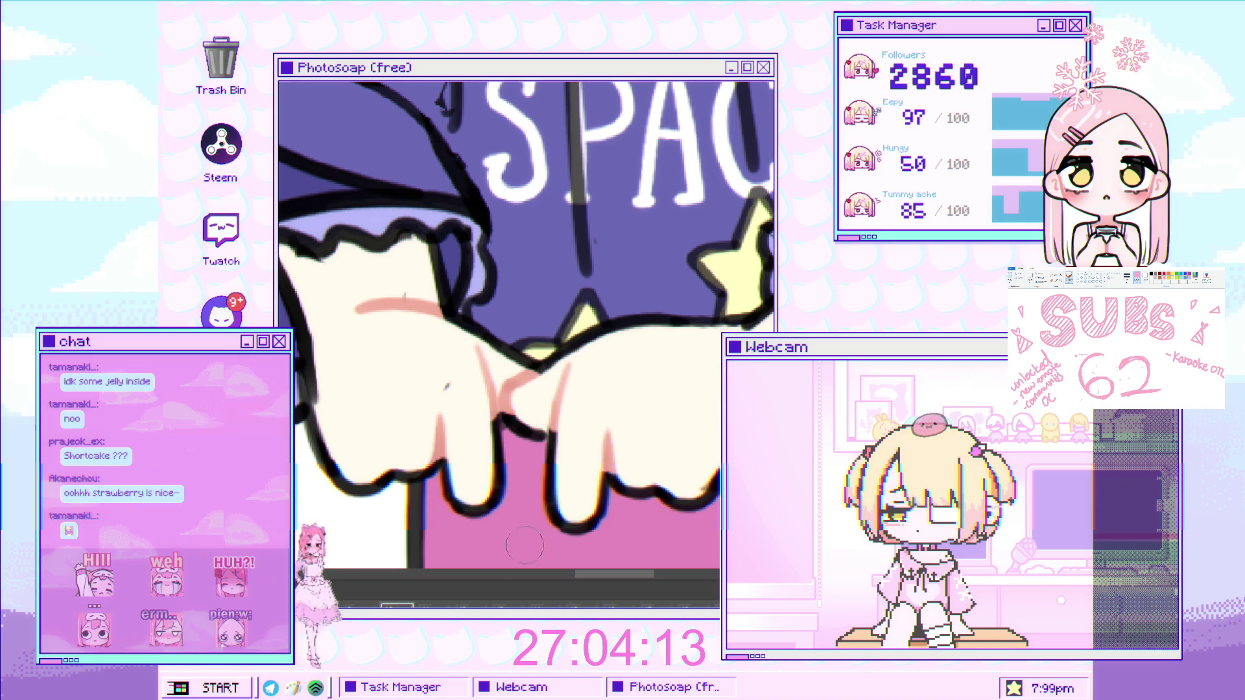
scroll(546, 463, "down", 2)
Paint three wavy pink strokes down the fingers of the left hand.
scroll(539, 411, "down", 2)
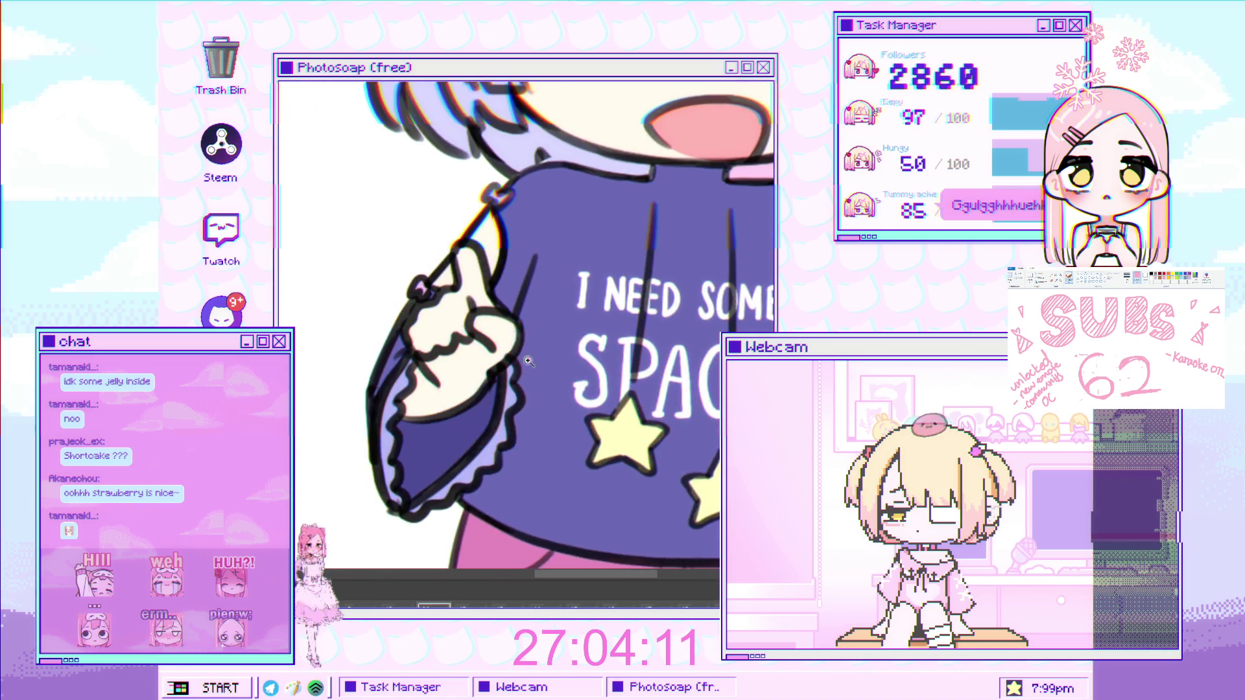
scroll(518, 389, "up", 2)
scroll(461, 350, "up", 2)
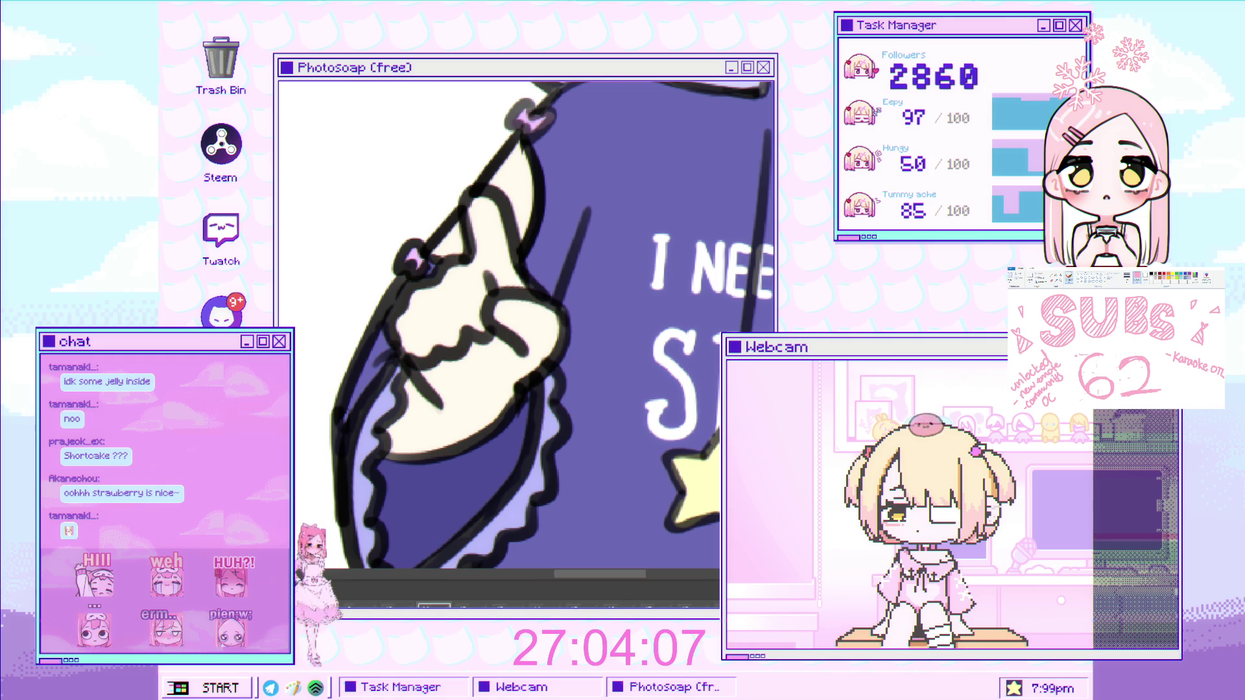
scroll(493, 296, "up", 1)
left_click_drag(490, 265, 503, 336)
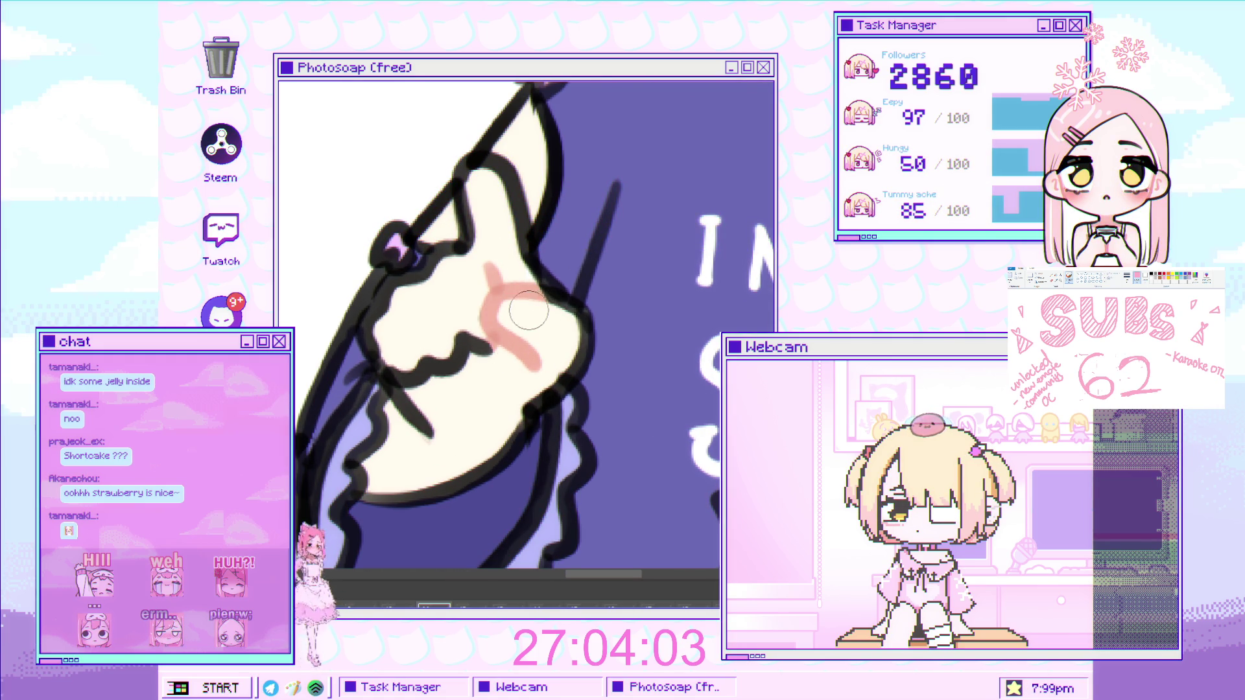
left_click_drag(459, 334, 432, 347)
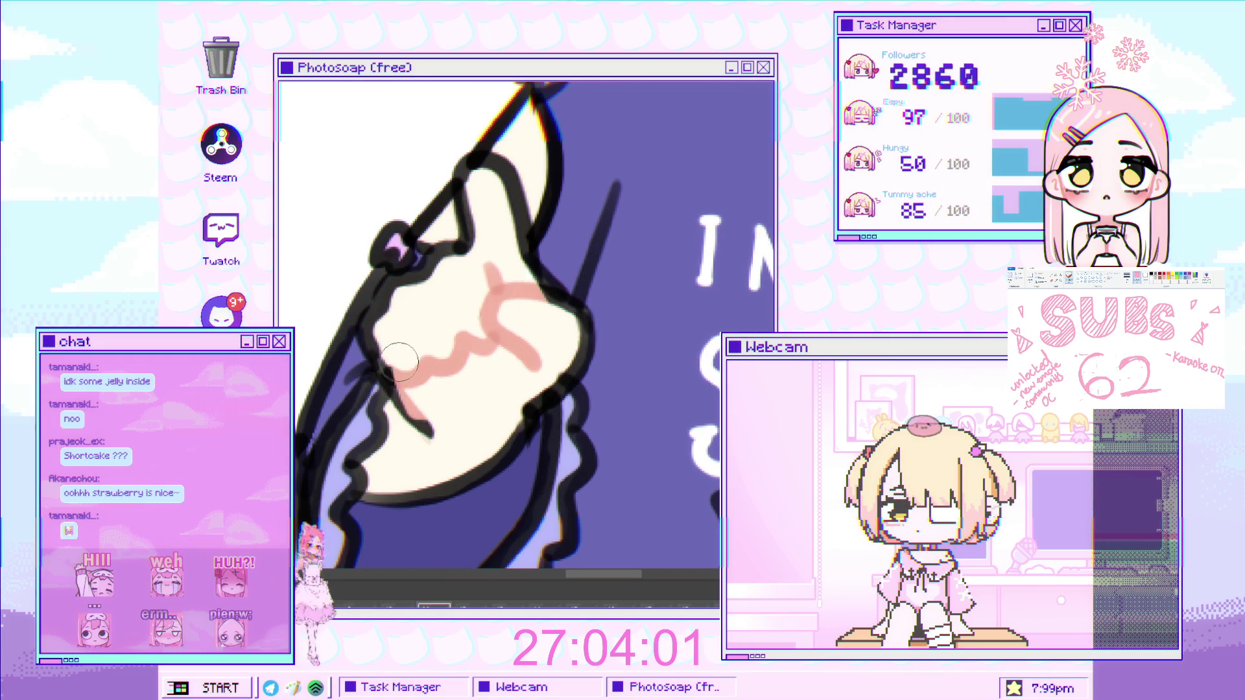
left_click_drag(396, 389, 430, 430)
scroll(430, 430, "down", 5)
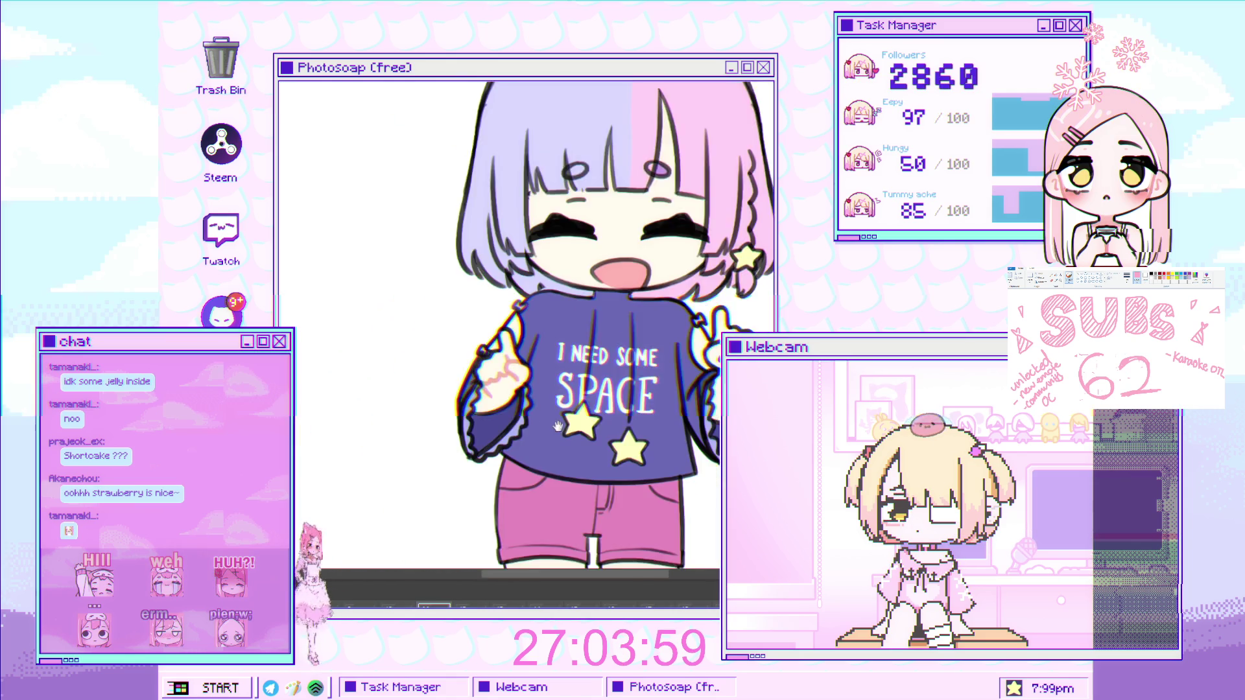
Paint pink shading and a wavy pink line across the pointing hand's fingers.
scroll(571, 431, "up", 5)
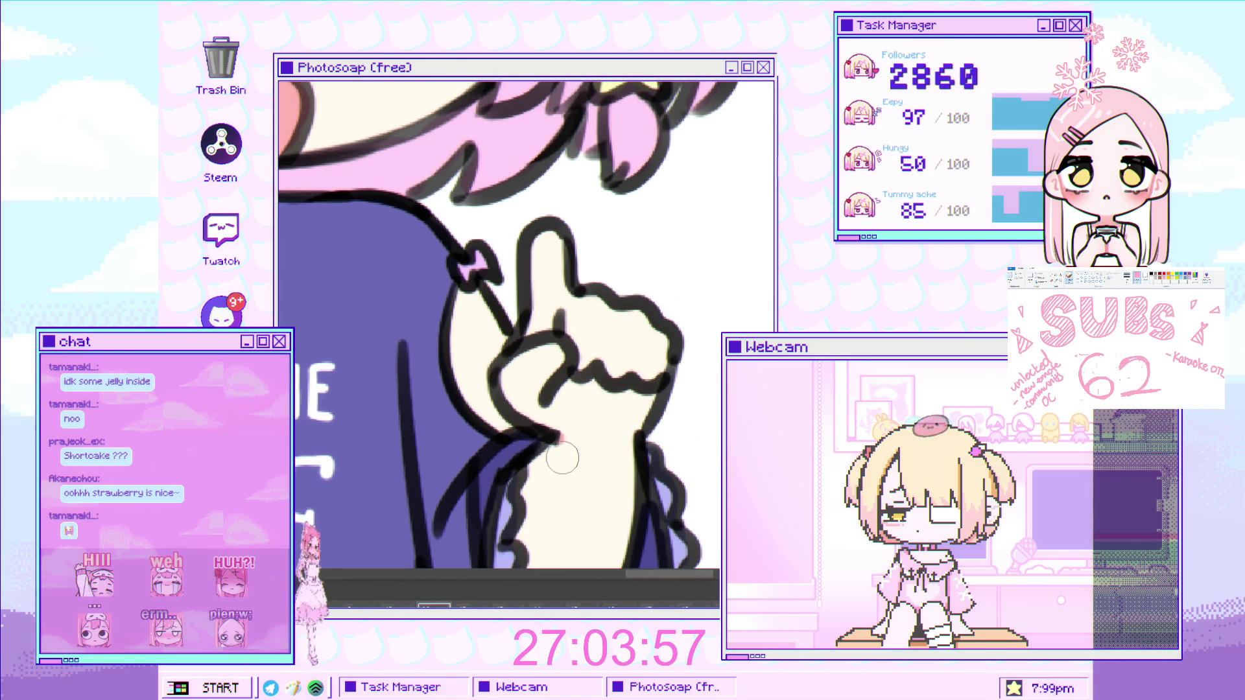
left_click_drag(572, 353, 551, 385)
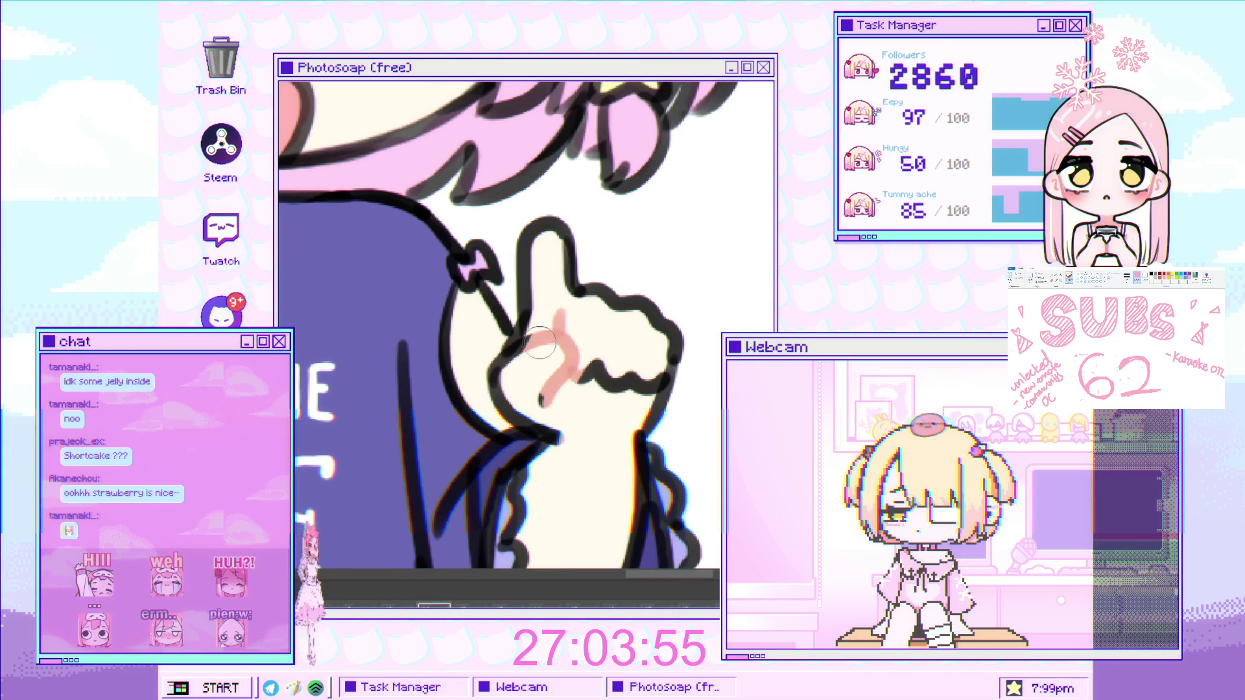
left_click_drag(543, 333, 650, 368)
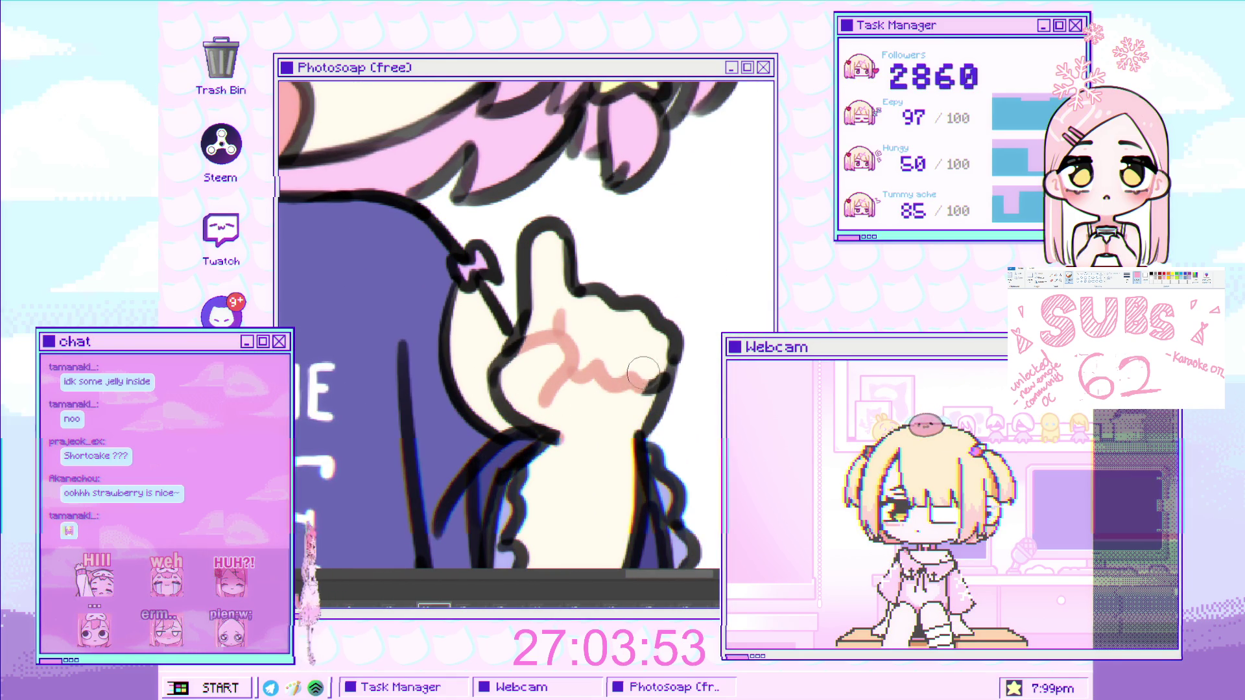
scroll(652, 384, "down", 2)
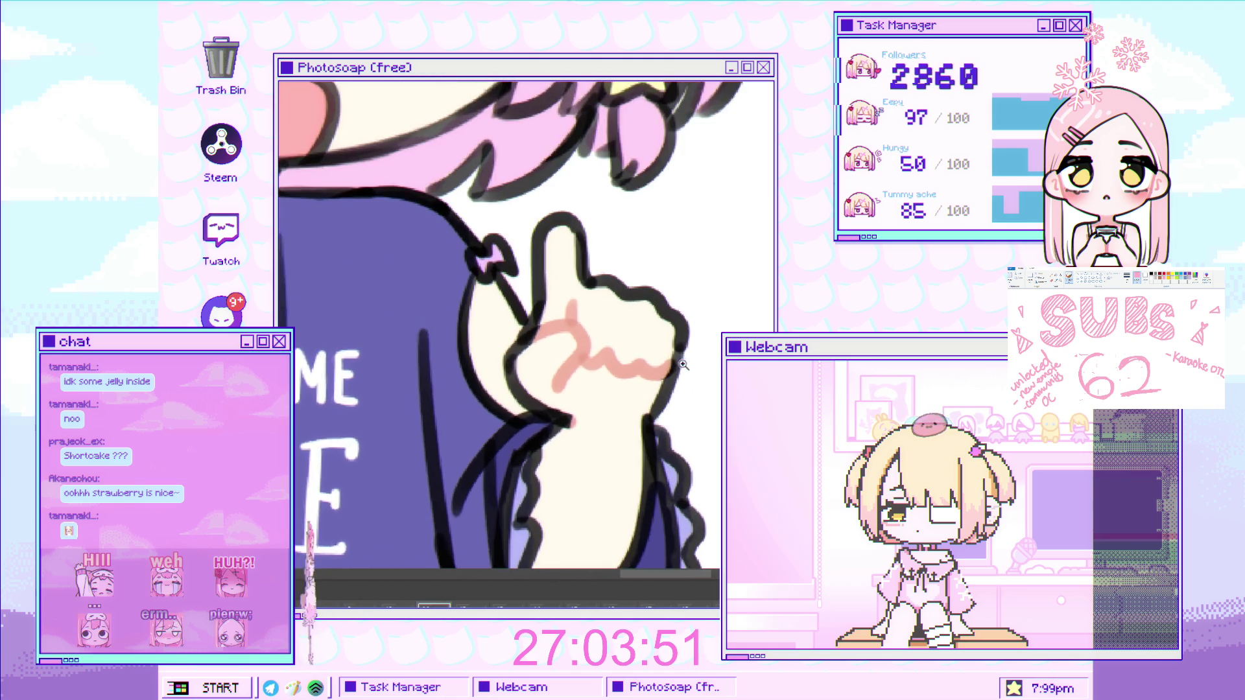
scroll(654, 379, "up", 1)
scroll(666, 369, "down", 1)
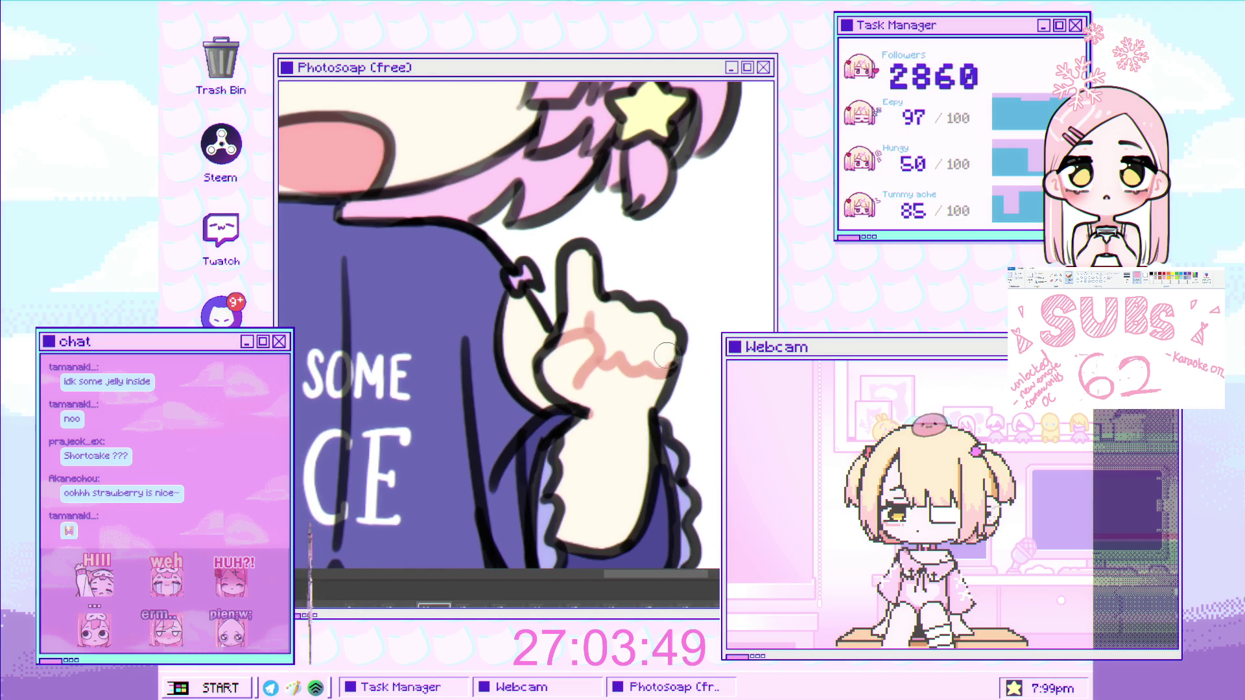
scroll(674, 364, "down", 2)
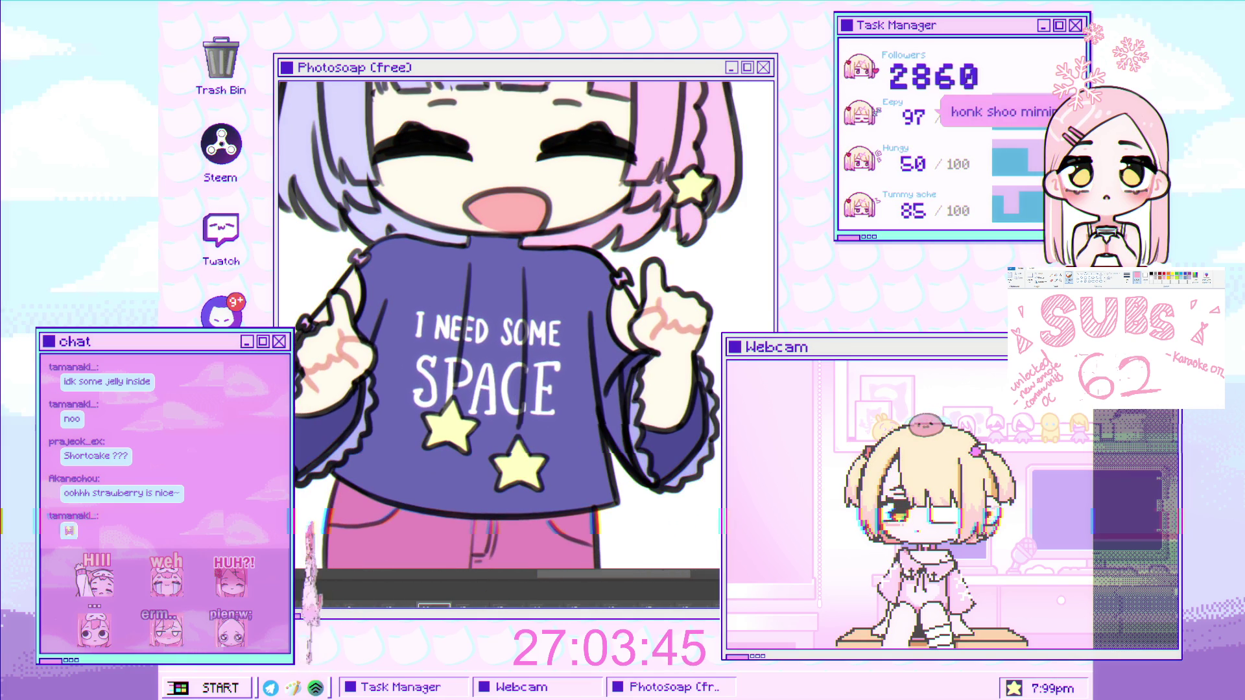
scroll(369, 301, "up", 1)
scroll(369, 301, "up", 1)
scroll(369, 302, "up", 1)
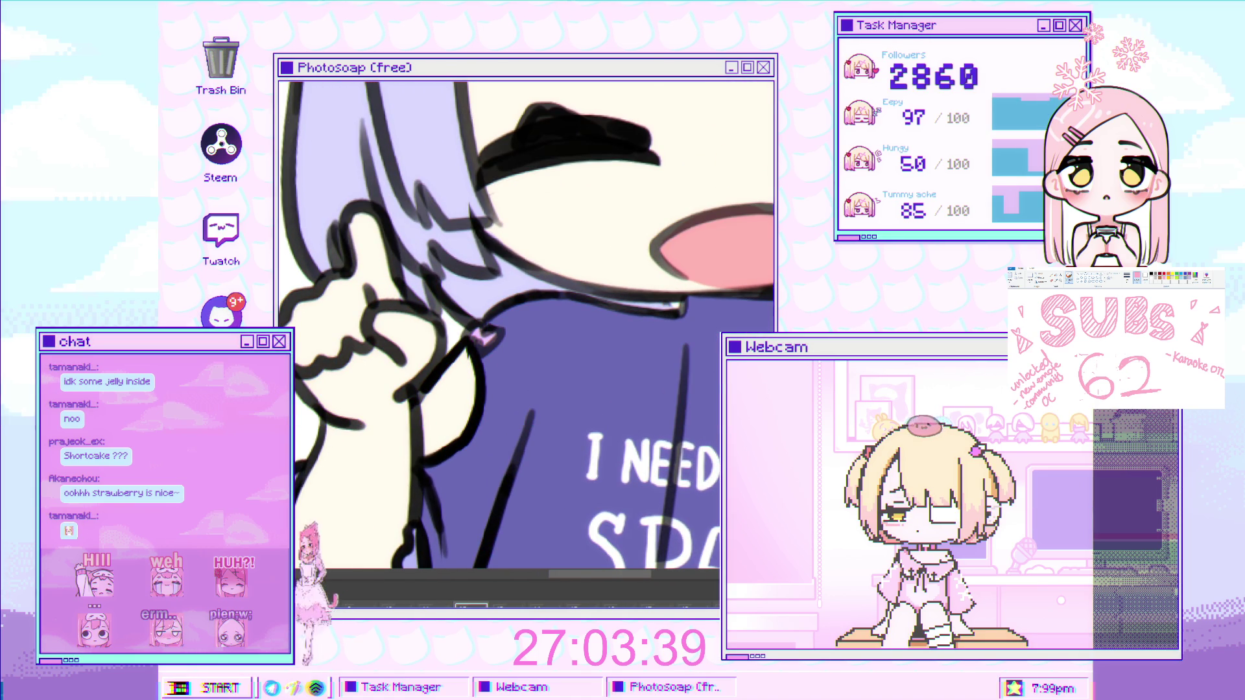
Add a wavy pink line on the raised hand and salmon strokes beside the pink bow.
left_click(313, 347)
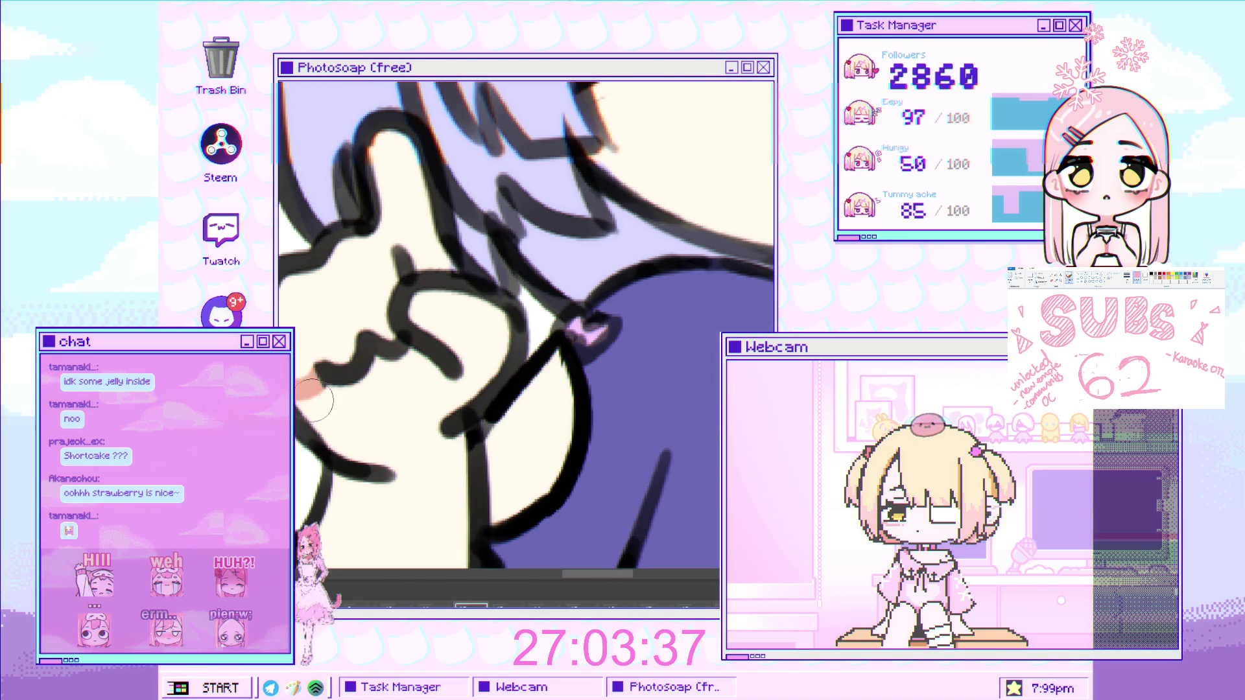
left_click_drag(330, 336, 461, 363)
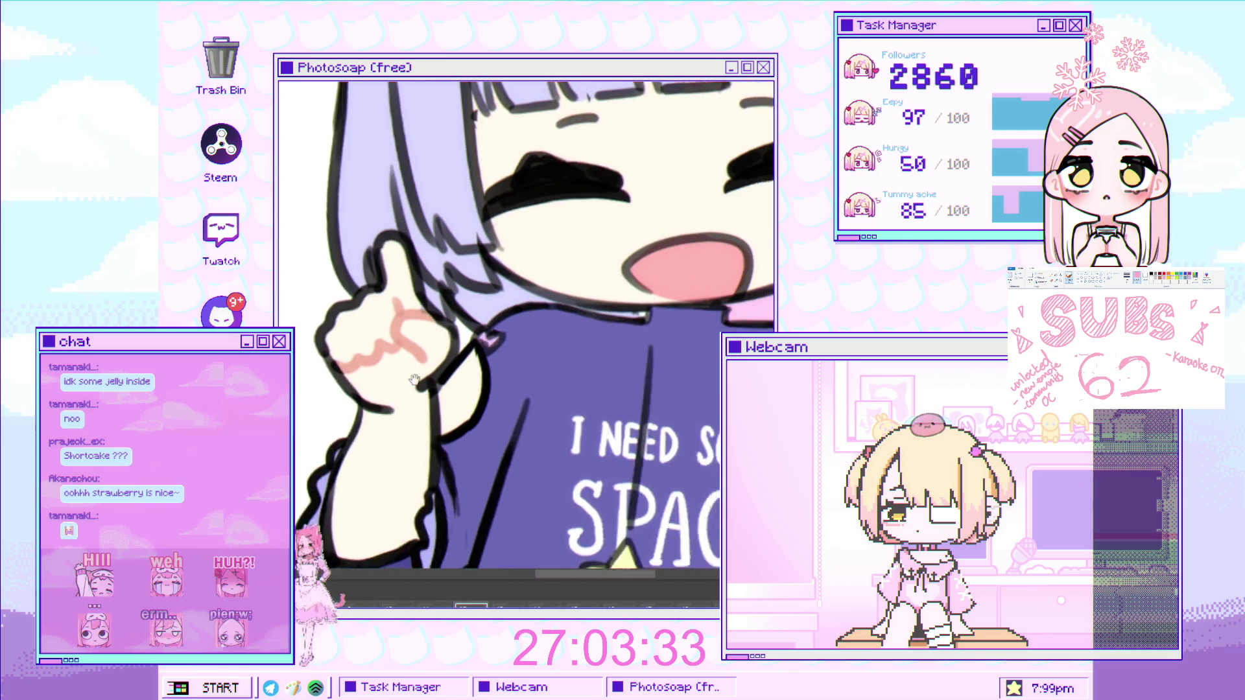
left_click_drag(593, 373, 604, 254)
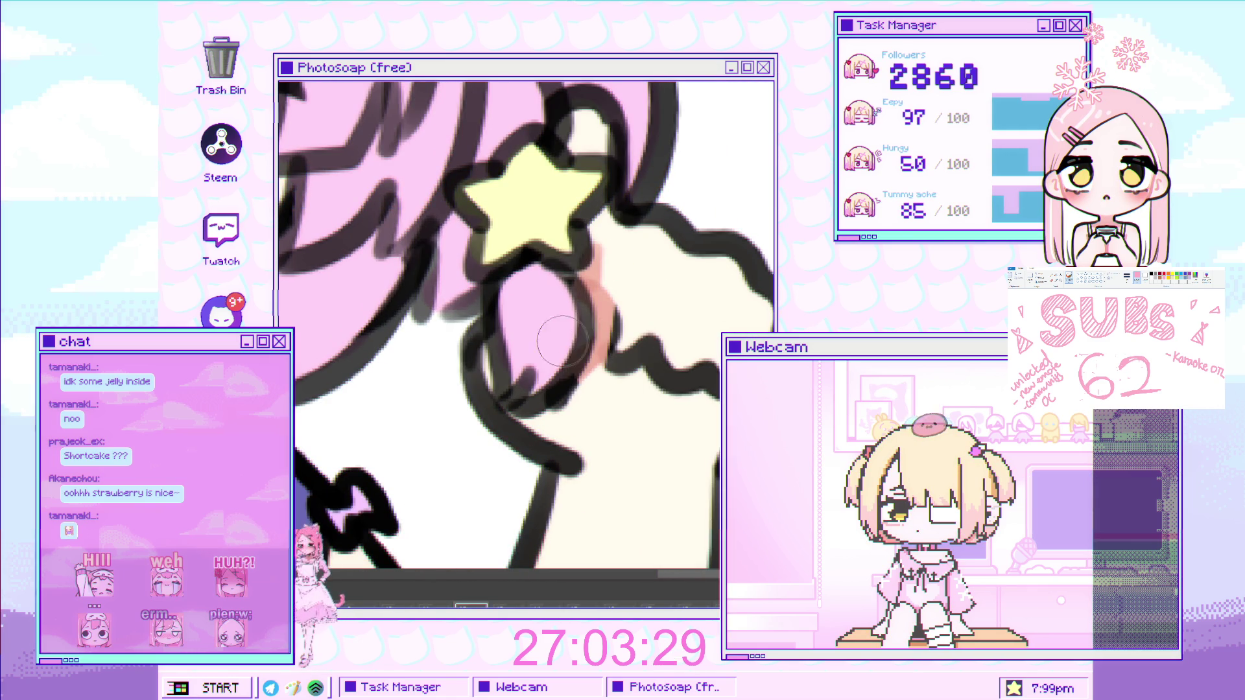
left_click_drag(632, 339, 653, 349)
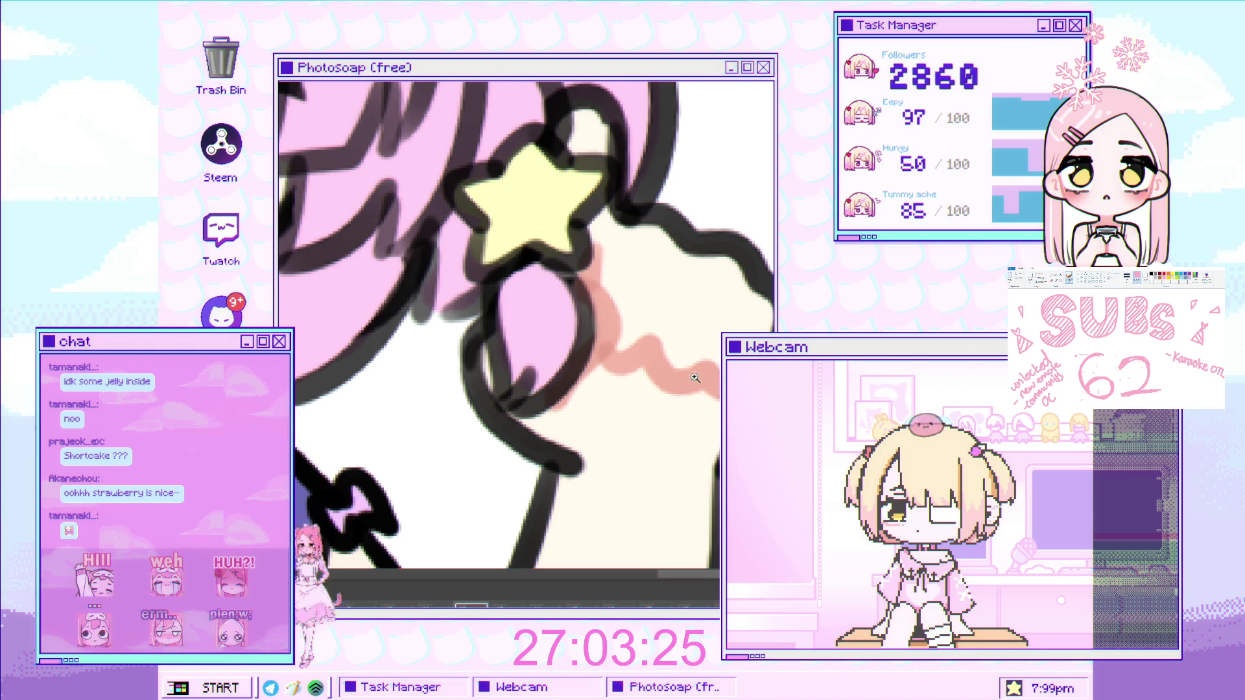
mouse_move(668, 424)
left_mouse_down()
mouse_move(458, 292)
mouse_move(371, 265)
left_mouse_up()
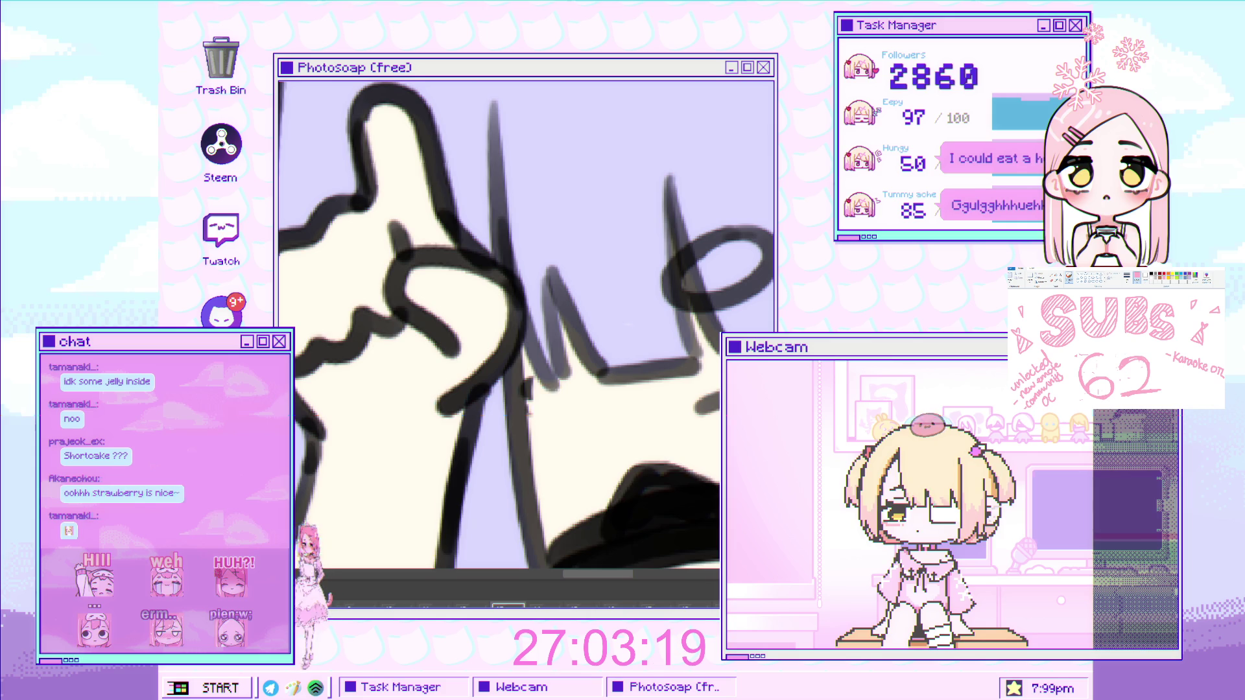
Paint three arcing pink shading strokes across the knuckles of the pointing hand.
left_click_drag(392, 224, 447, 334)
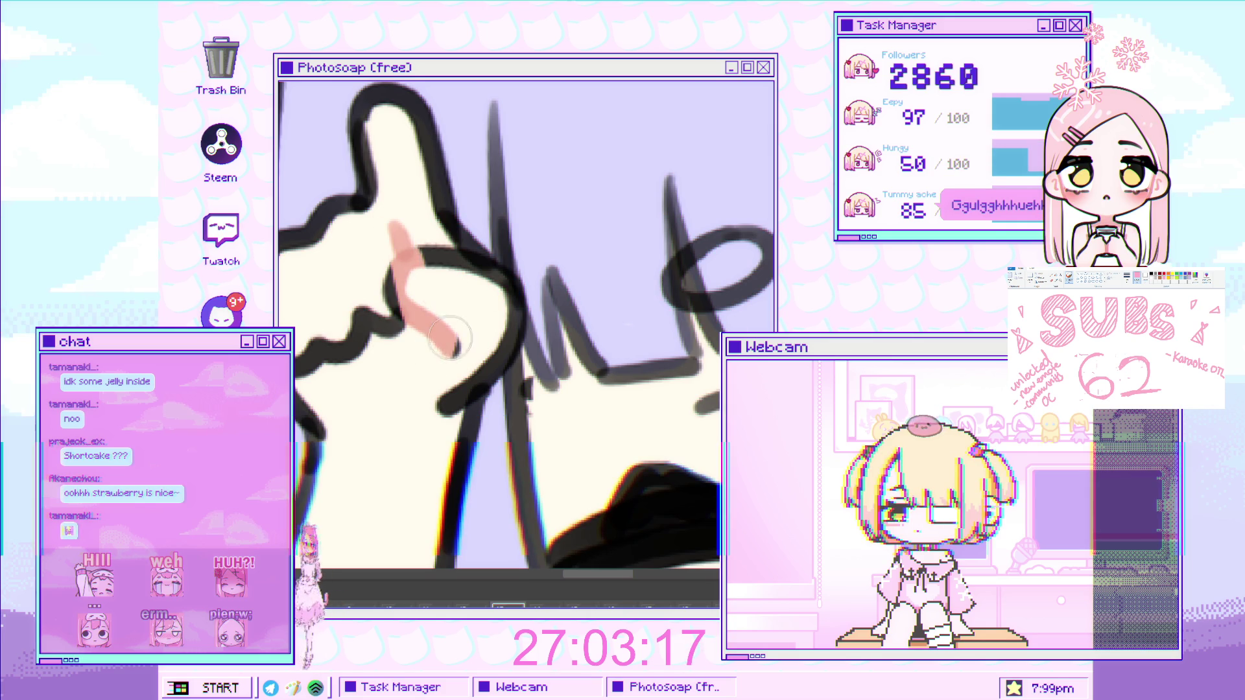
mouse_move(464, 259)
left_mouse_down()
mouse_move(402, 256)
mouse_move(344, 350)
left_mouse_up()
left_click_drag(340, 307, 301, 331)
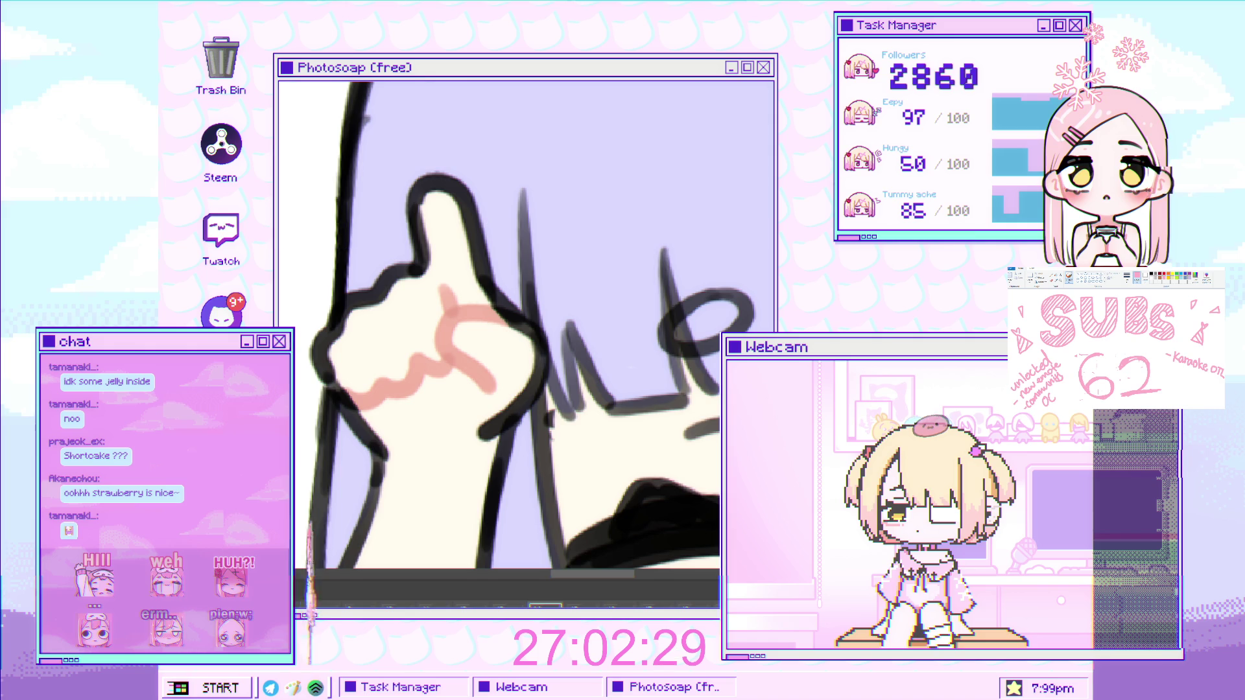
scroll(585, 373, "down", 3)
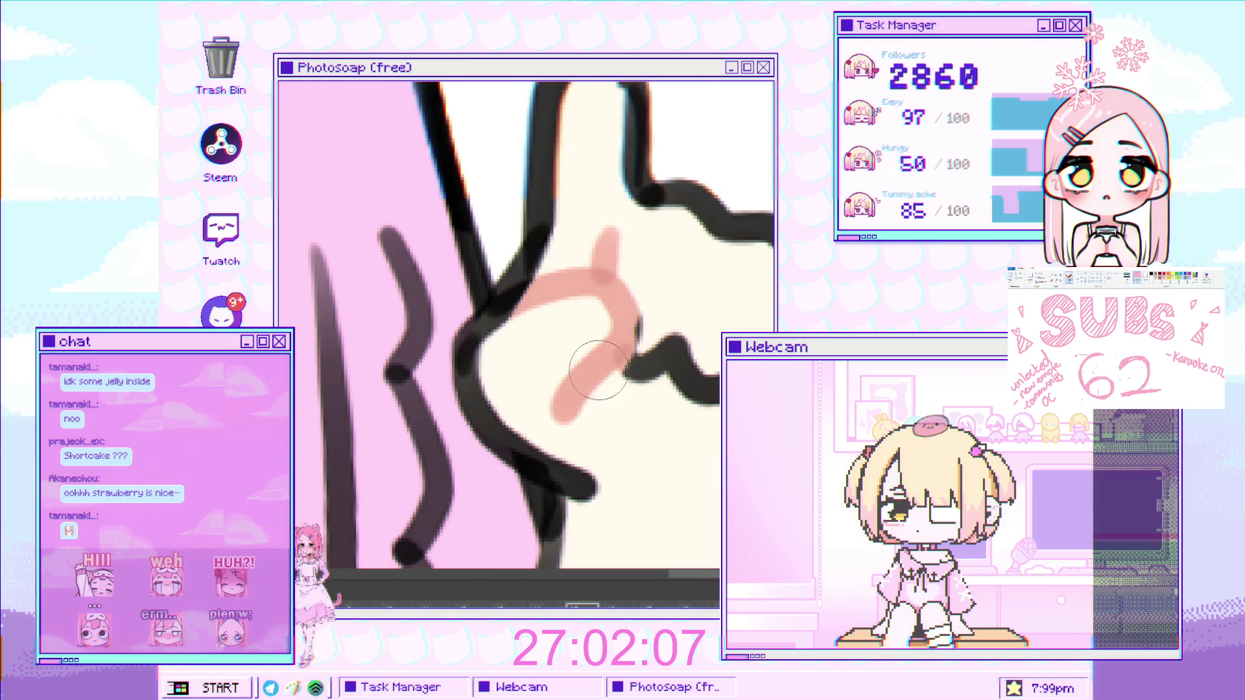
Paint three wavy pink shading strokes across the knuckles of the pink-hair-side hand.
left_click_drag(621, 354, 718, 380)
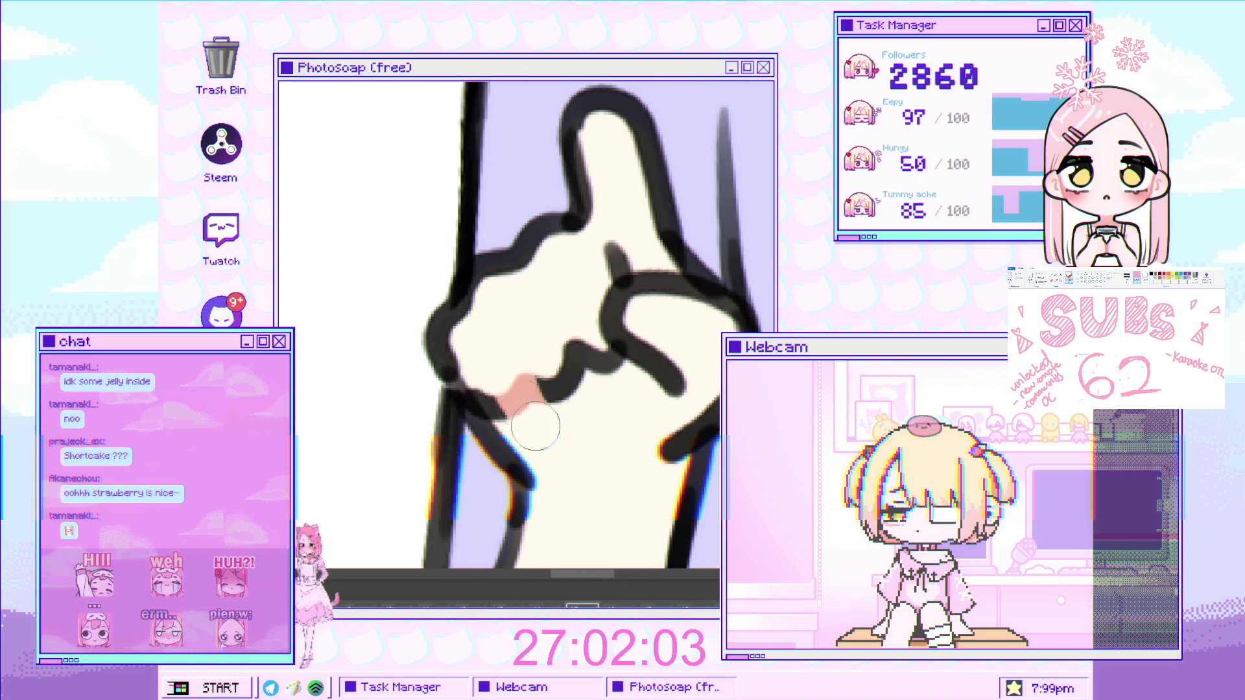
left_click_drag(536, 426, 677, 380)
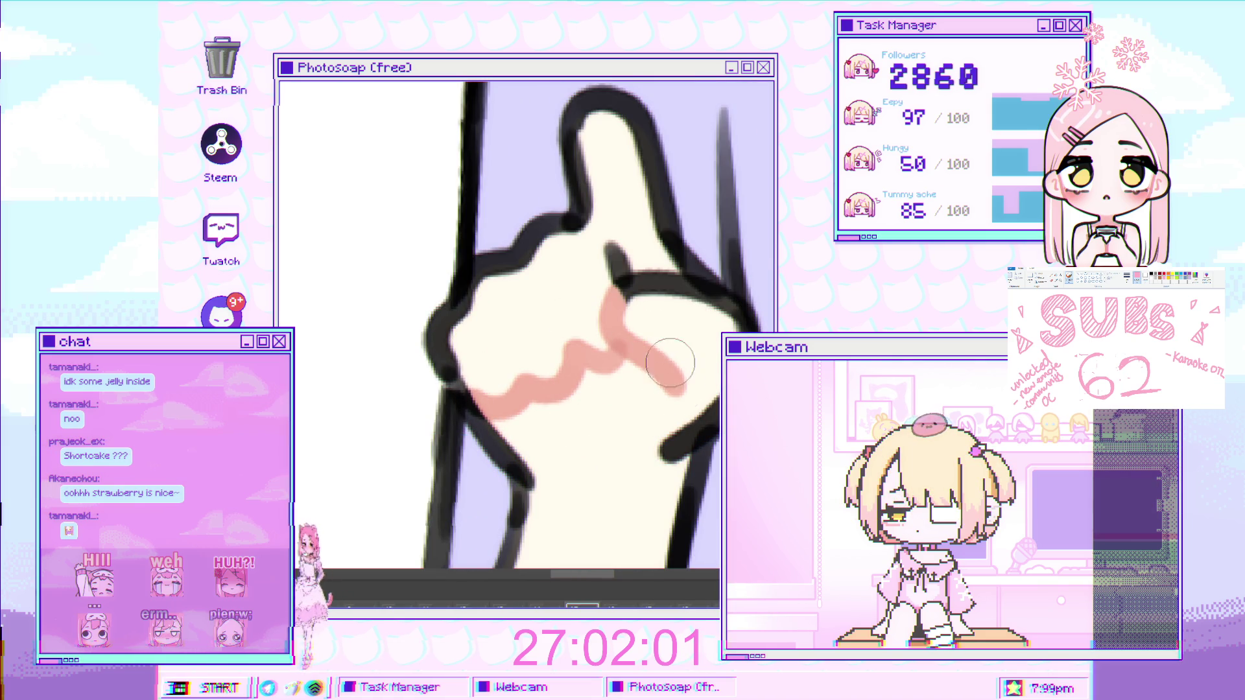
left_click_drag(613, 253, 675, 321)
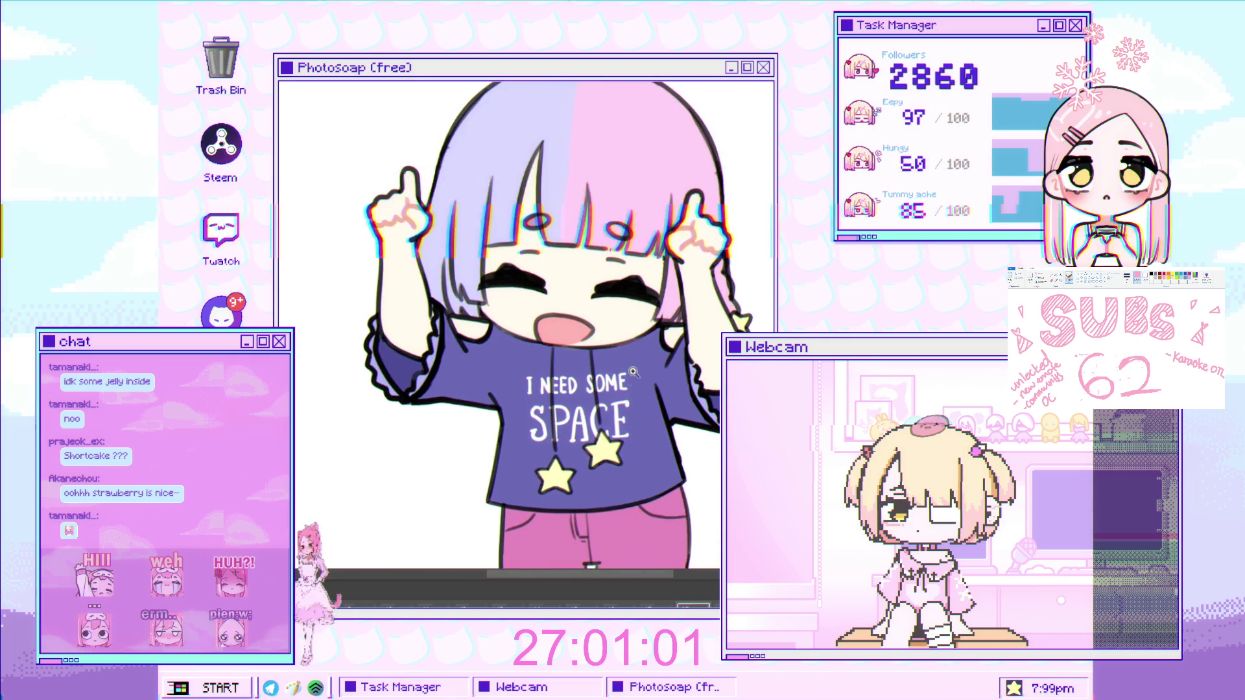
Zoom in and paint a wavy pink shading stroke across the fist beside the face.
scroll(432, 225, "up", 5)
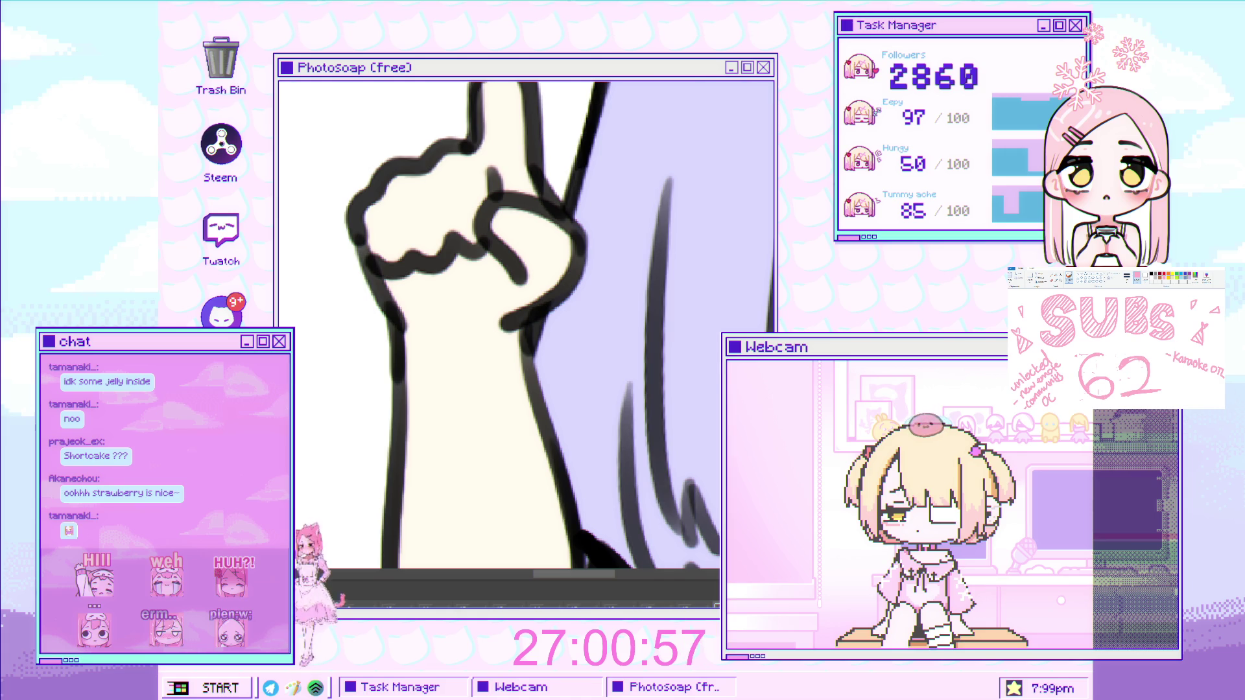
mouse_move(527, 234)
left_mouse_down()
mouse_move(544, 329)
mouse_move(427, 337)
left_mouse_up()
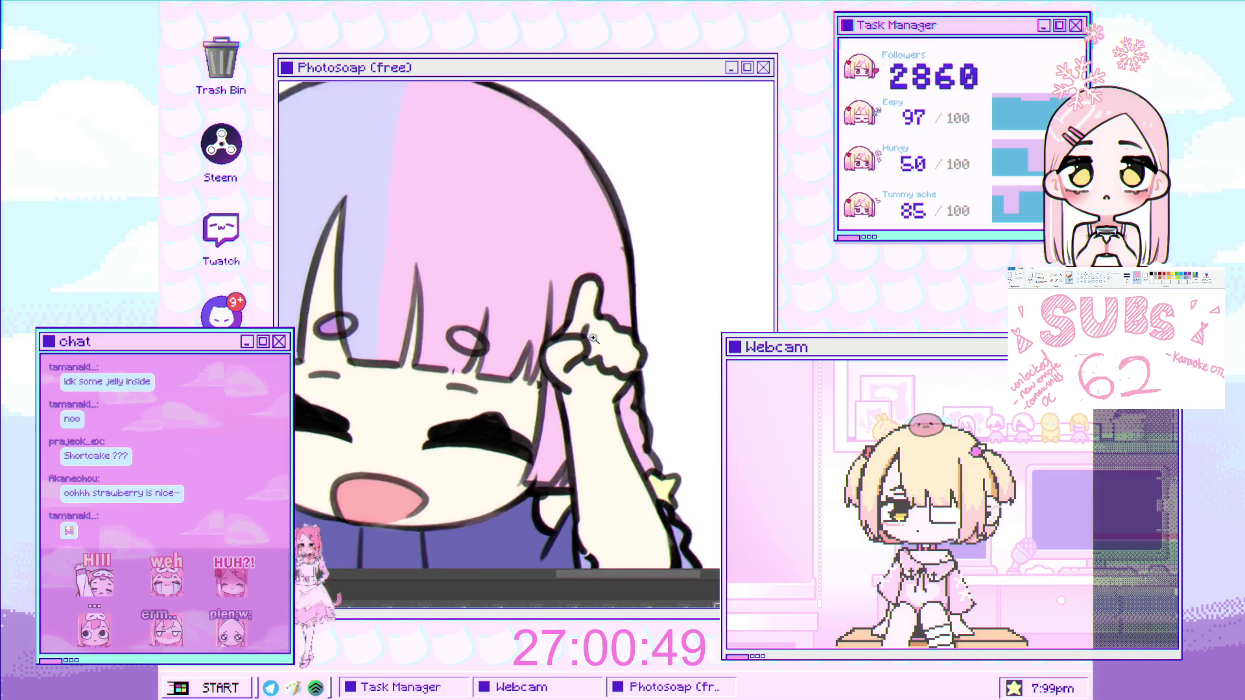
Add two more pink strokes on the hand, joining and extending the earlier shading.
left_click_drag(591, 304, 574, 353)
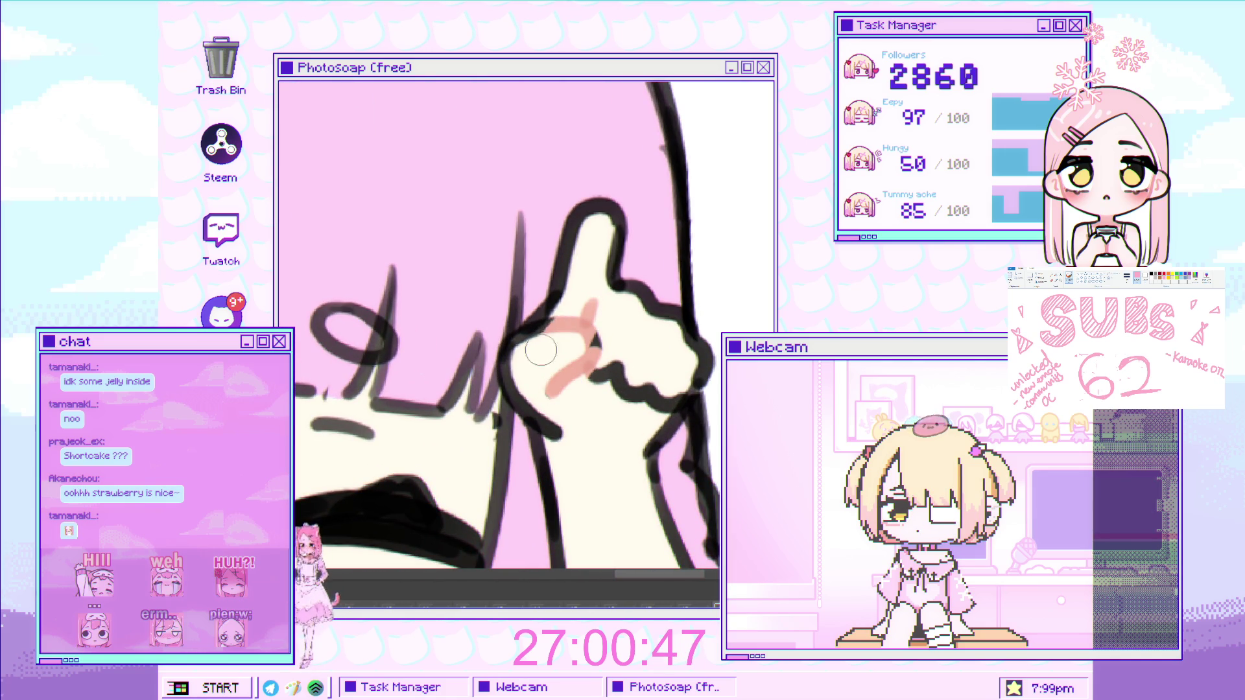
left_click_drag(632, 361, 657, 408)
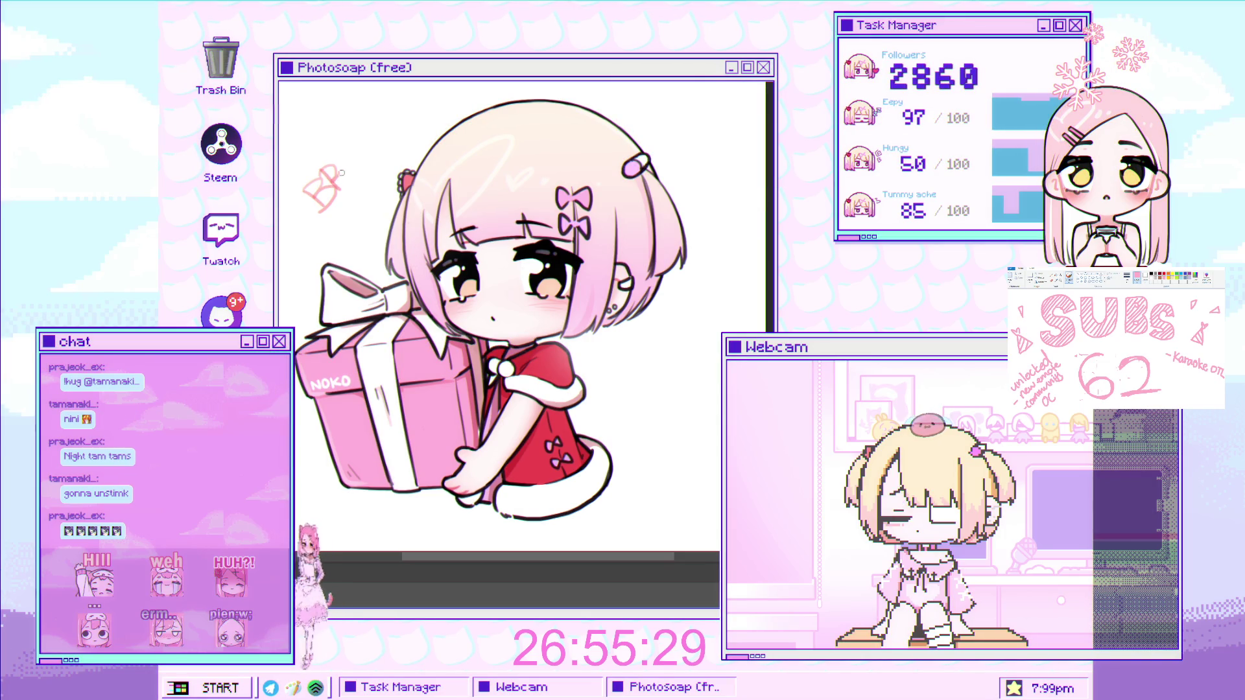
Finish hand-lettering pink 'BRB' above the gift-box chibi's head.
left_click_drag(338, 162, 367, 158)
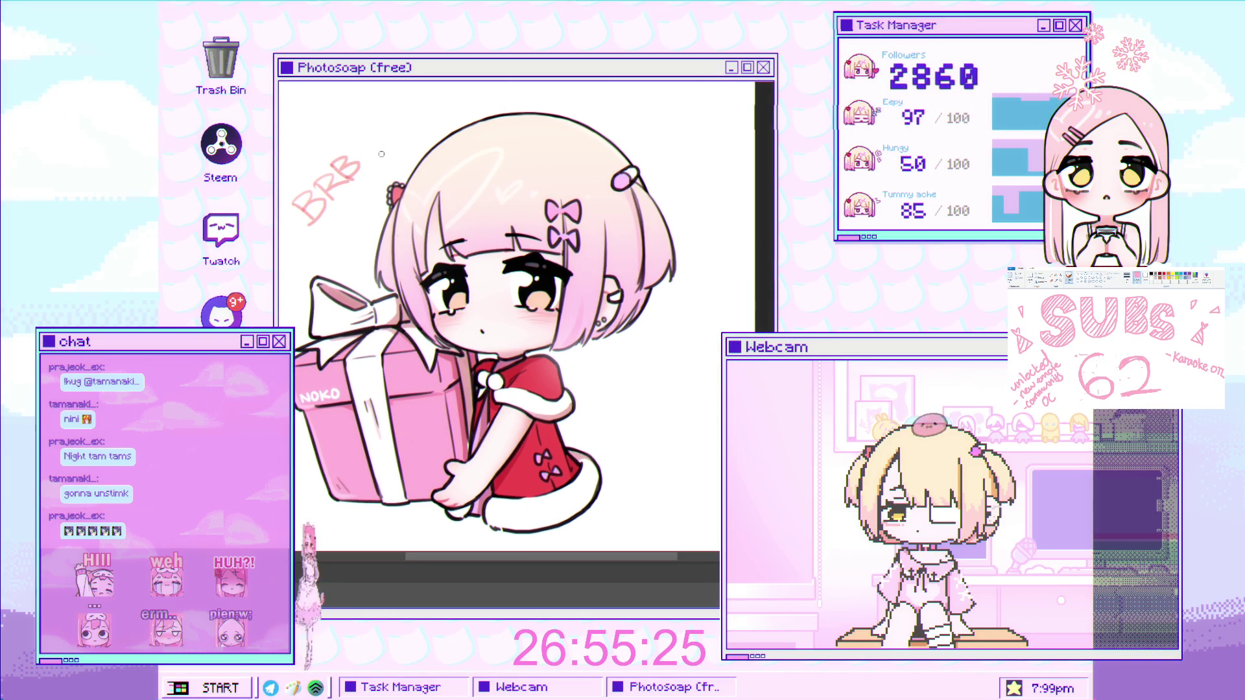